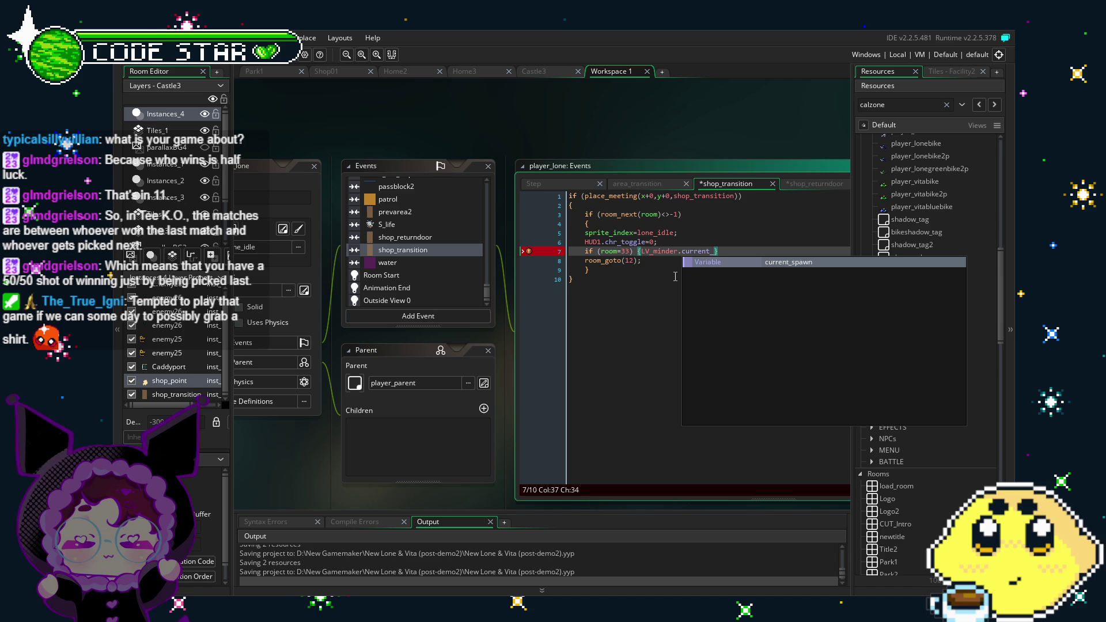
- Complete the room 33 line as LV_minder.current_returnpoint=3, then open LV_minder's Create event
{"action": "key", "text": "BackSpace"}
{"action": "type", "text": "eturnpoint="}
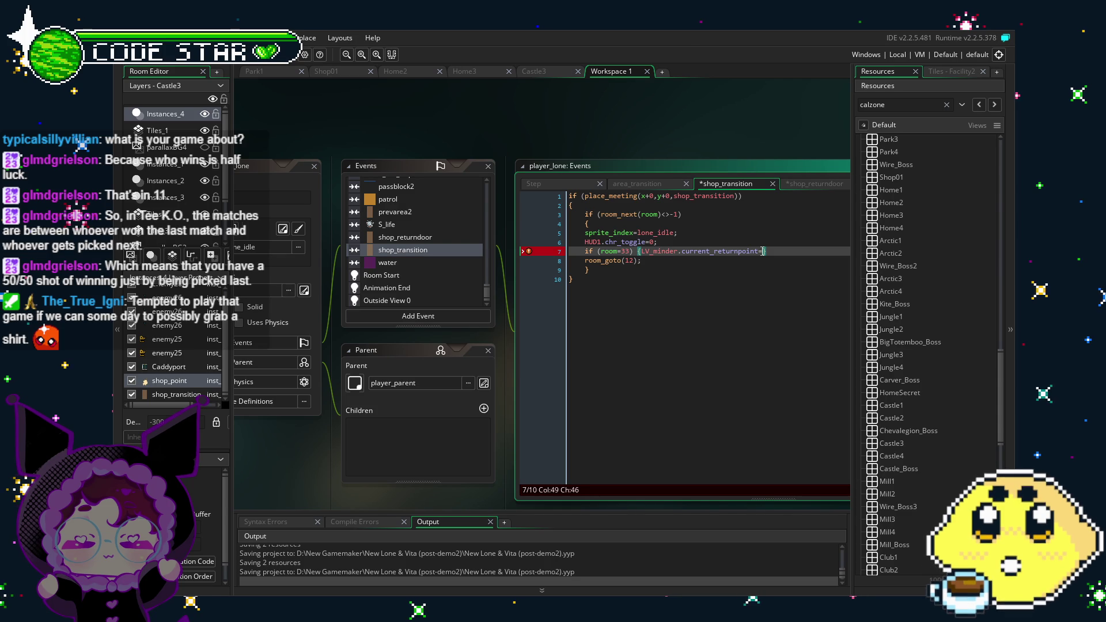
{"action": "type", "text": "3"}
{"action": "left_click", "coordinate": [590, 340]}
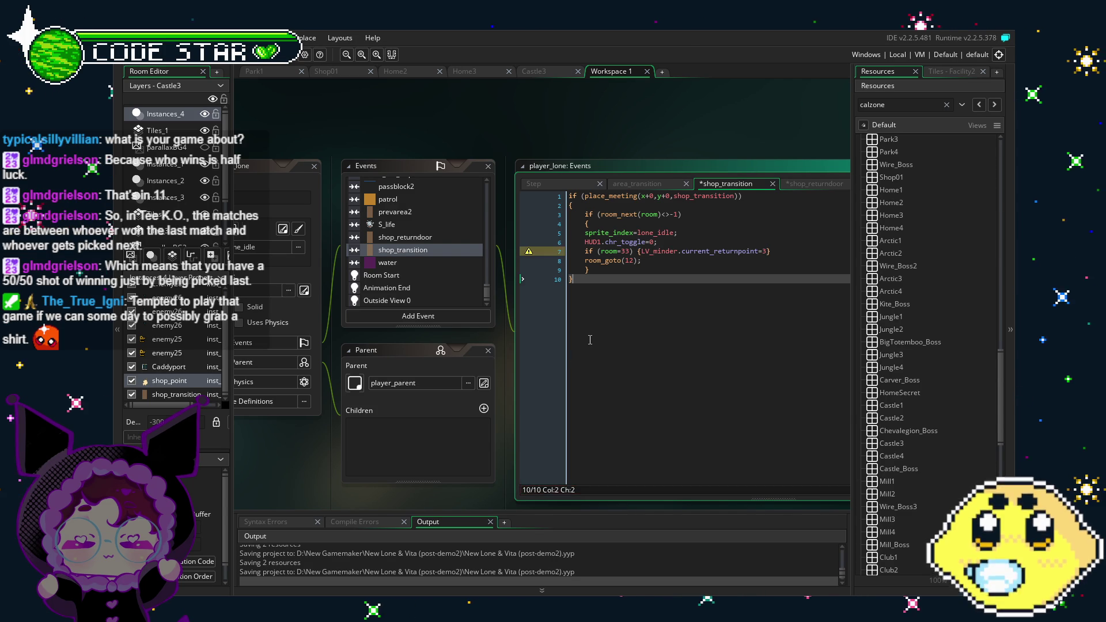
{"action": "middle_click", "coordinate": [656, 251]}
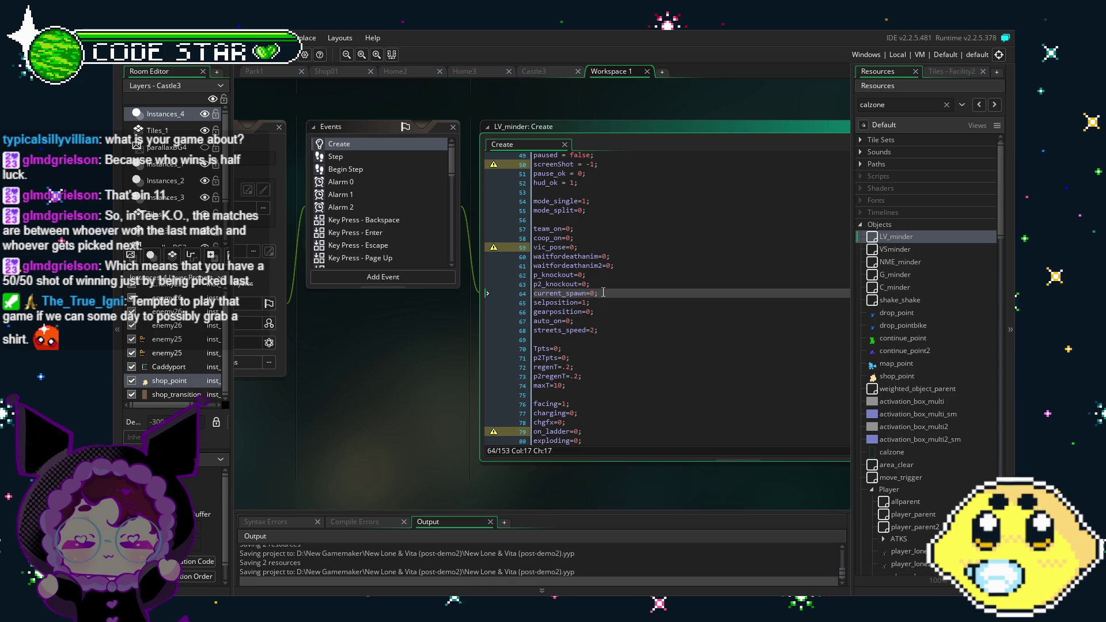
- Add 'current_returnpoint=0;' below current_spawn=0 in LV_minder's Create event and save the project
{"action": "key", "text": "Return"}
{"action": "type", "text": "current_r"}
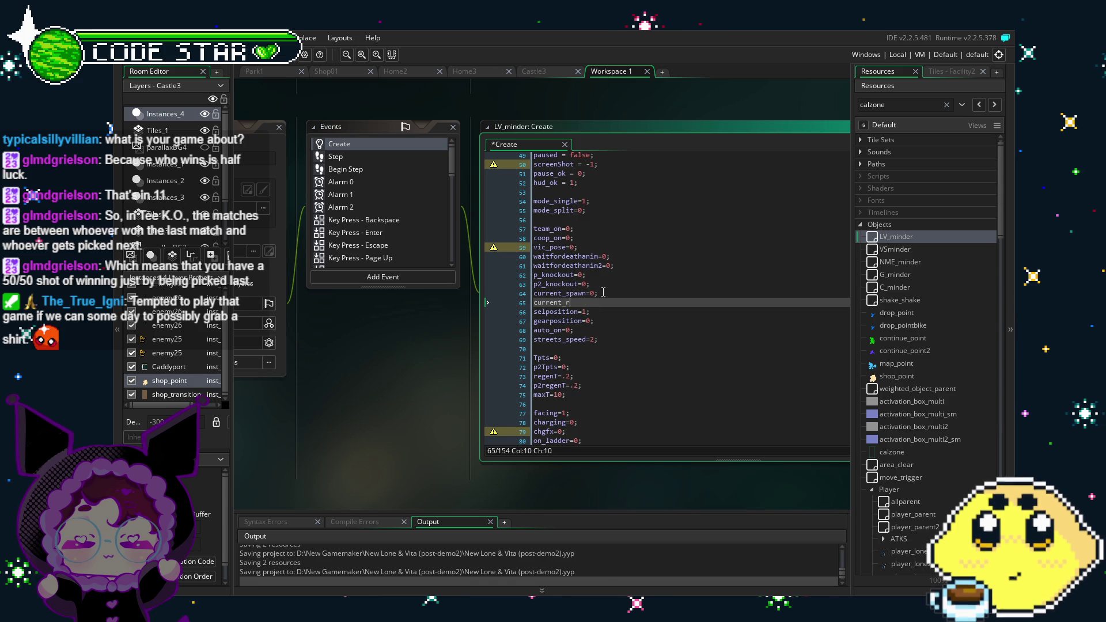
{"action": "type", "text": "eturnpoint=0;"}
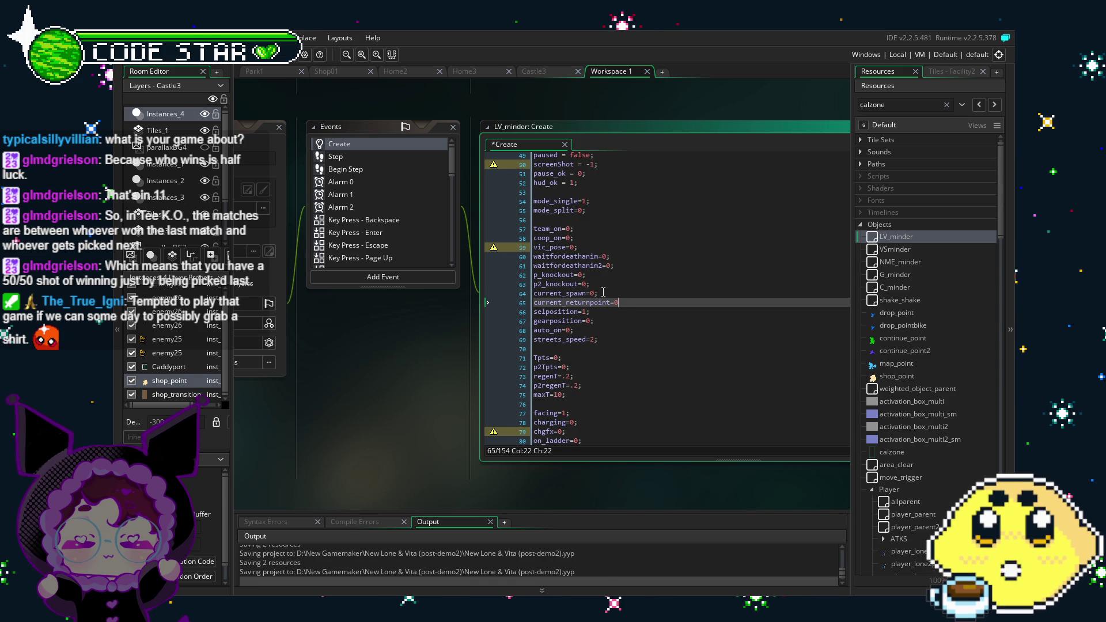
{"action": "key", "text": "ctrl+s"}
{"action": "left_click_drag", "start_coordinate": [406, 408], "coordinate": [487, 435]}
{"action": "scroll", "coordinate": [900, 327], "scroll_direction": "down", "scroll_amount": 8}
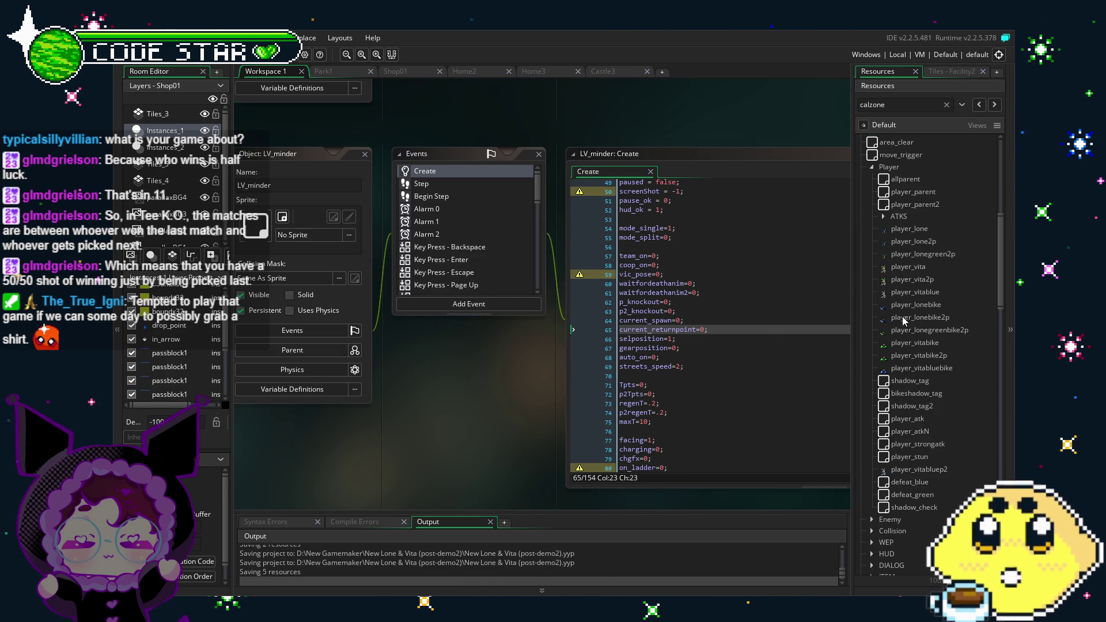
- Open player_lone's shop_returndoor collision event and delete its room_goto(12); line
{"action": "double_click", "coordinate": [908, 229]}
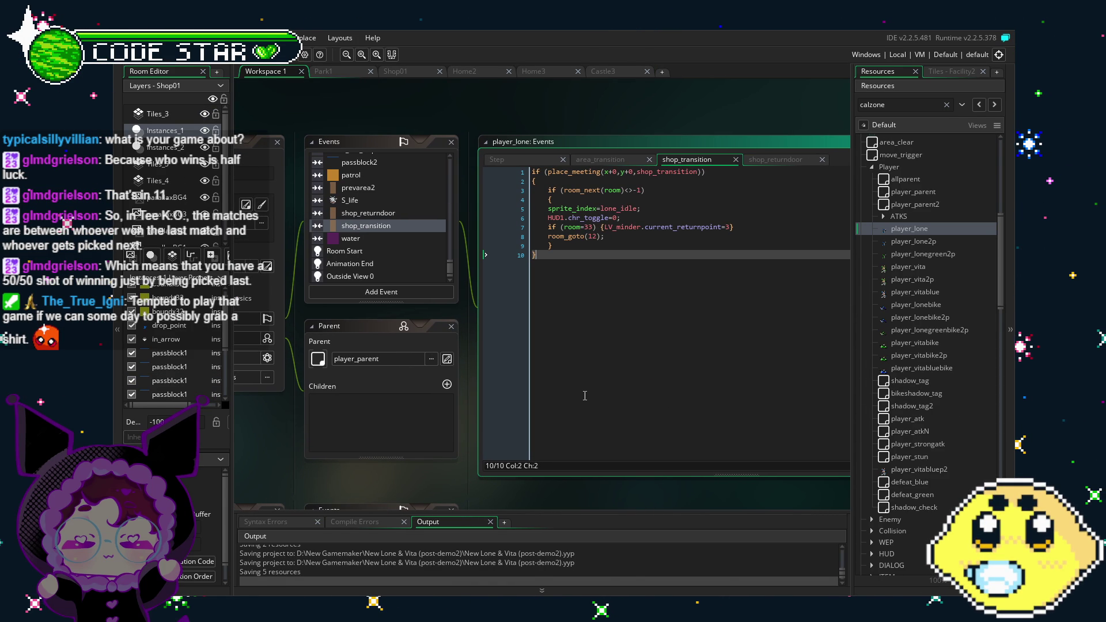
{"action": "left_click", "coordinate": [403, 213]}
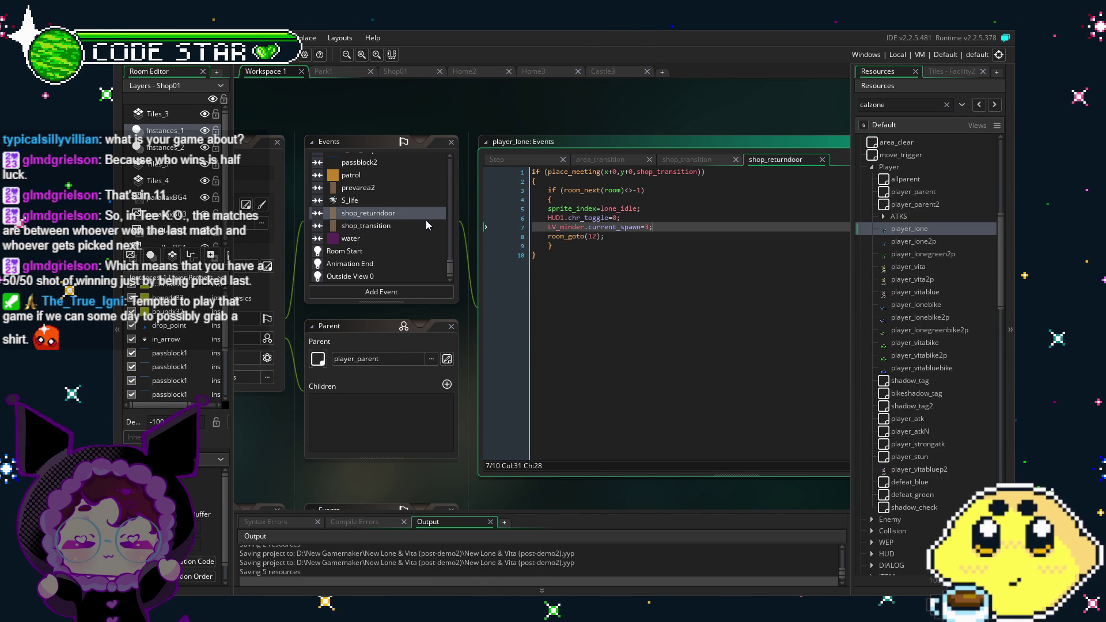
{"action": "key", "text": "shift+Down"}
{"action": "key", "text": "Delete"}
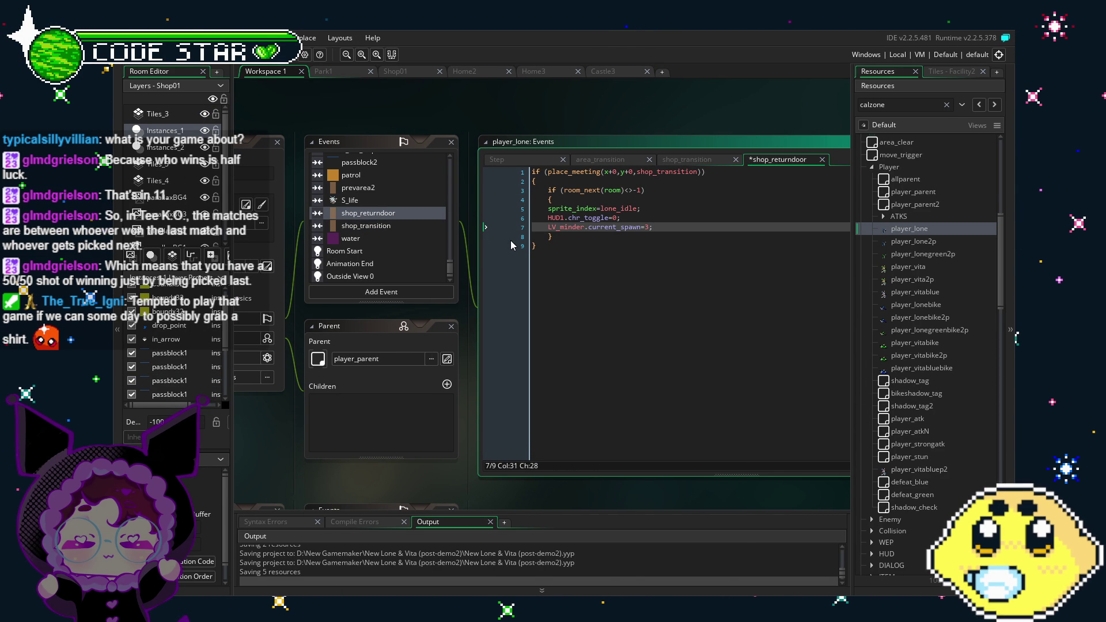
{"action": "left_click", "coordinate": [382, 227]}
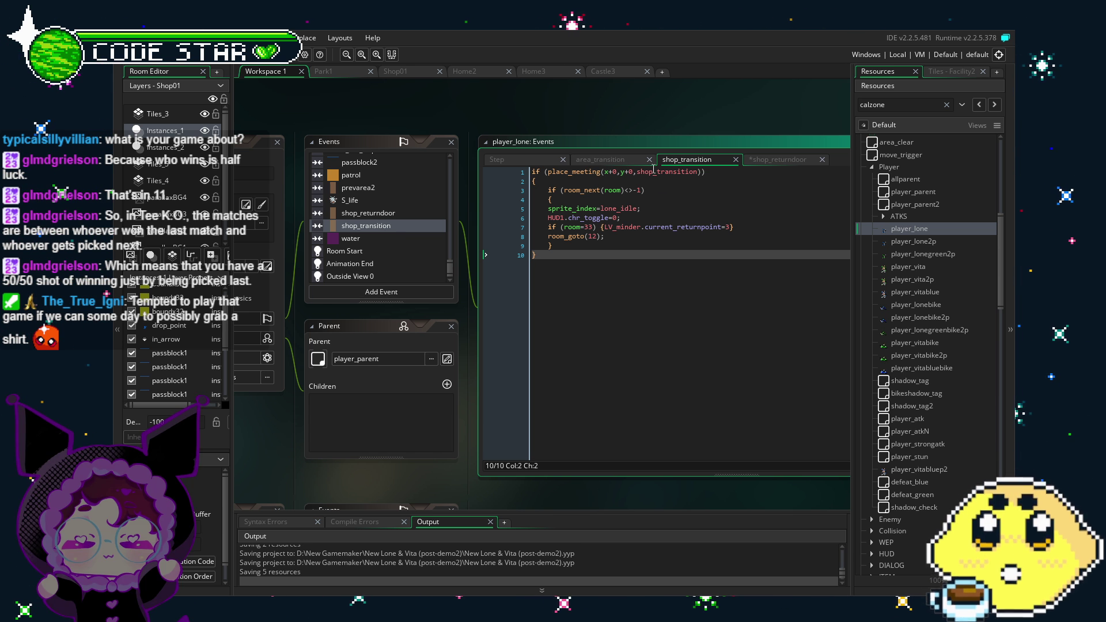
- Pan the workspace to bring the player_lone object window into view
{"action": "left_click_drag", "start_coordinate": [366, 289], "coordinate": [468, 264]}
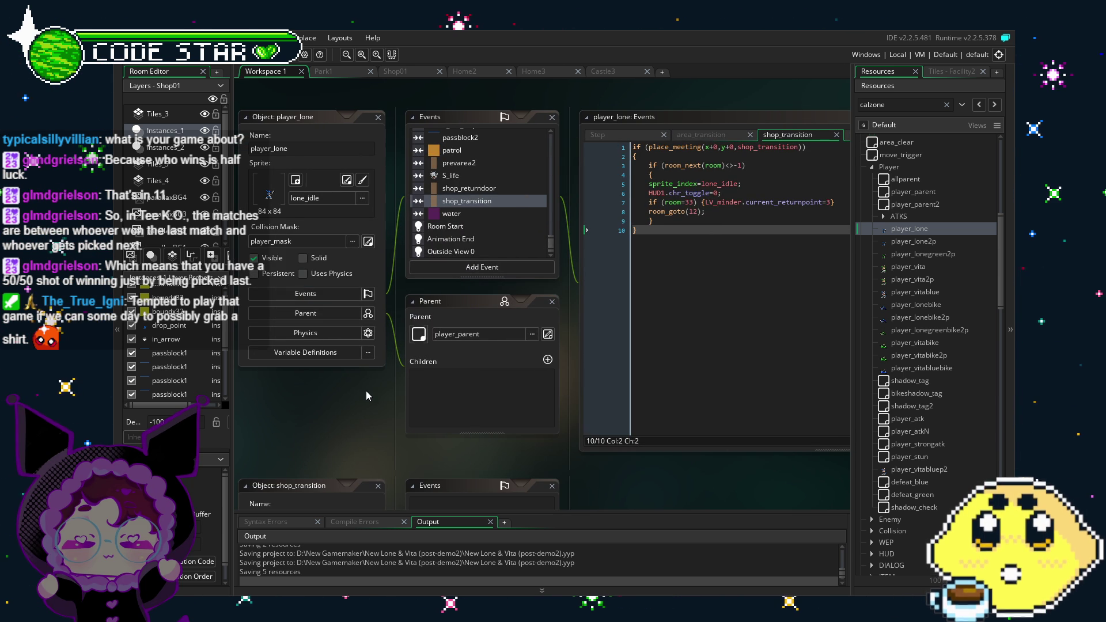
{"action": "scroll", "coordinate": [366, 396], "scroll_direction": "down", "scroll_amount": 5, "text": "ctrl"}
{"action": "scroll", "coordinate": [457, 196], "scroll_direction": "down", "scroll_amount": 5}
{"action": "scroll", "coordinate": [456, 191], "scroll_direction": "up", "scroll_amount": 5, "text": "ctrl"}
{"action": "scroll", "coordinate": [359, 244], "scroll_direction": "down", "scroll_amount": 1, "text": "ctrl"}
{"action": "scroll", "coordinate": [358, 244], "scroll_direction": "up", "scroll_amount": 3, "text": "ctrl"}
{"action": "scroll", "coordinate": [326, 227], "scroll_direction": "down", "scroll_amount": 5, "text": "ctrl"}
{"action": "left_click_drag", "start_coordinate": [325, 227], "coordinate": [419, 225]}
{"action": "scroll", "coordinate": [440, 292], "scroll_direction": "up", "scroll_amount": 5, "text": "ctrl"}
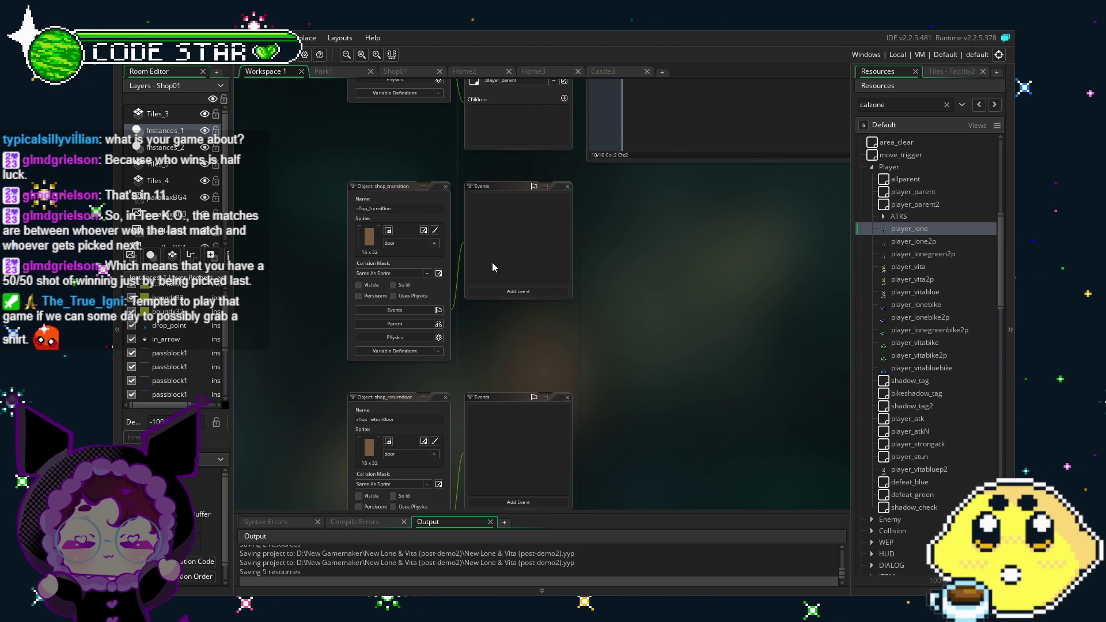
{"action": "left_click_drag", "start_coordinate": [492, 223], "coordinate": [398, 468]}
{"action": "scroll", "coordinate": [327, 383], "scroll_direction": "up", "scroll_amount": 1}
{"action": "scroll", "coordinate": [359, 382], "scroll_direction": "up", "scroll_amount": 1}
{"action": "scroll", "coordinate": [360, 380], "scroll_direction": "up", "scroll_amount": 1}
{"action": "scroll", "coordinate": [327, 468], "scroll_direction": "down", "scroll_amount": 1}
{"action": "left_click_drag", "start_coordinate": [327, 469], "coordinate": [407, 478]}
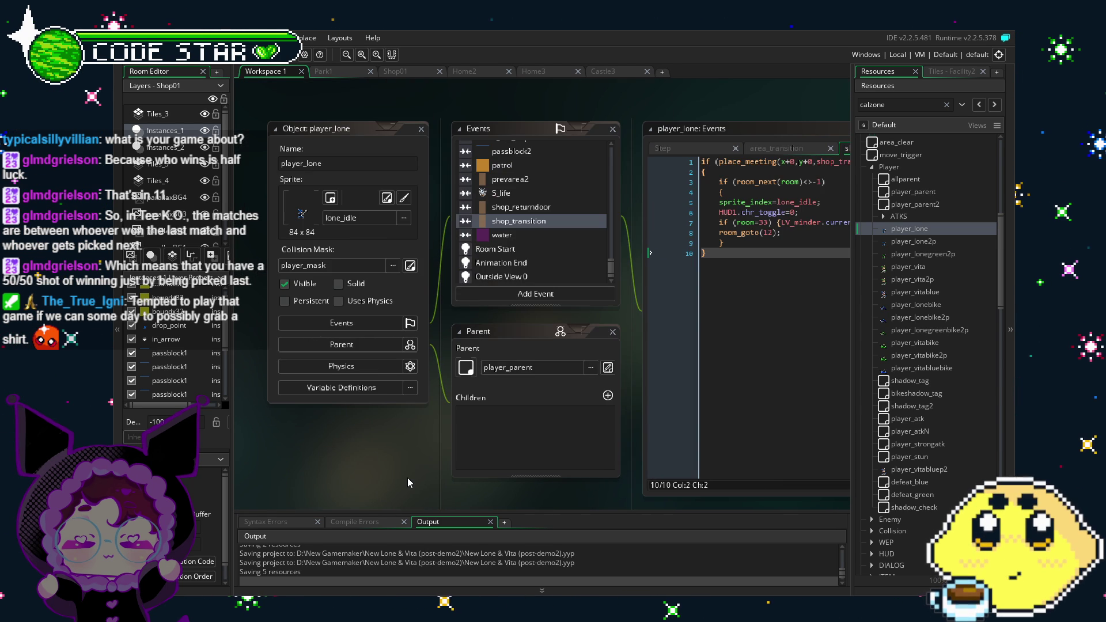
{"action": "scroll", "coordinate": [407, 478], "scroll_direction": "up", "scroll_amount": 1}
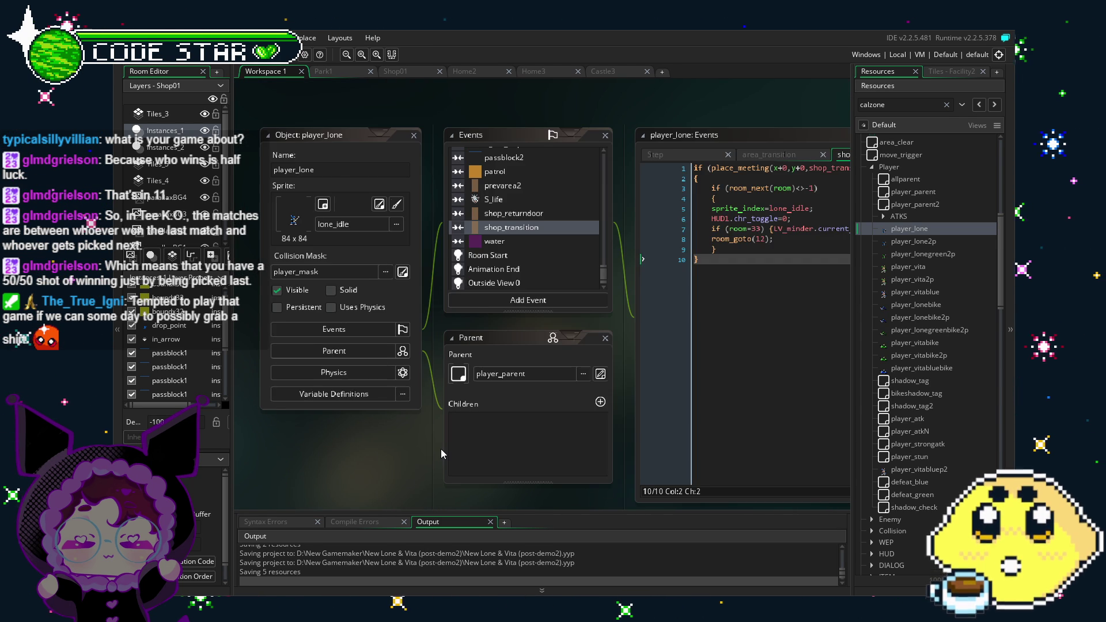
{"action": "left_click_drag", "start_coordinate": [414, 448], "coordinate": [338, 448]}
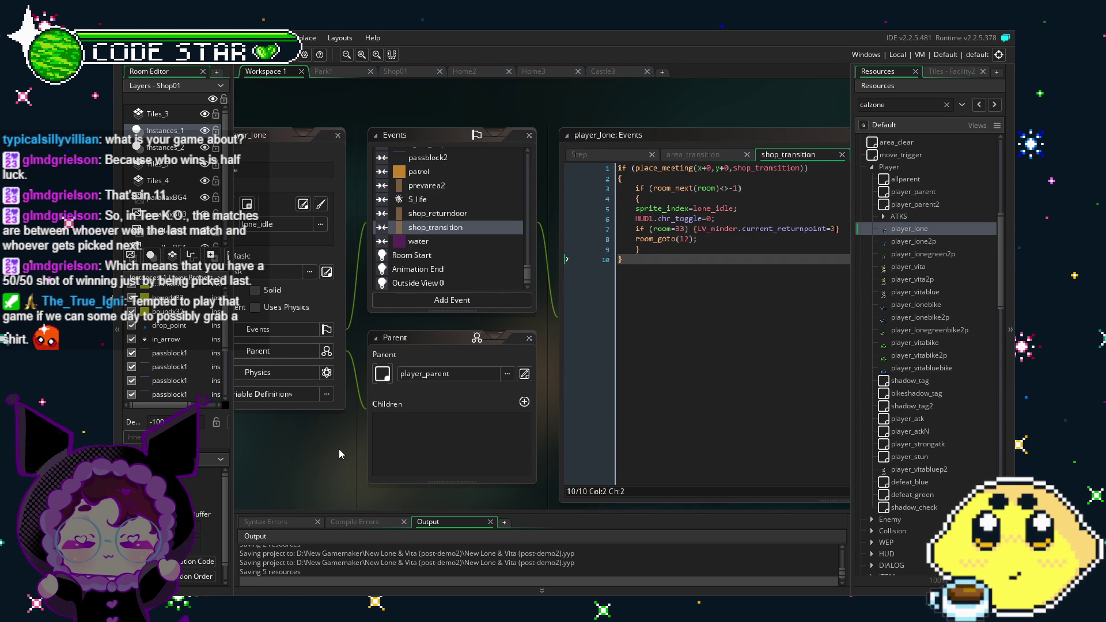
{"action": "left_click", "coordinate": [445, 228]}
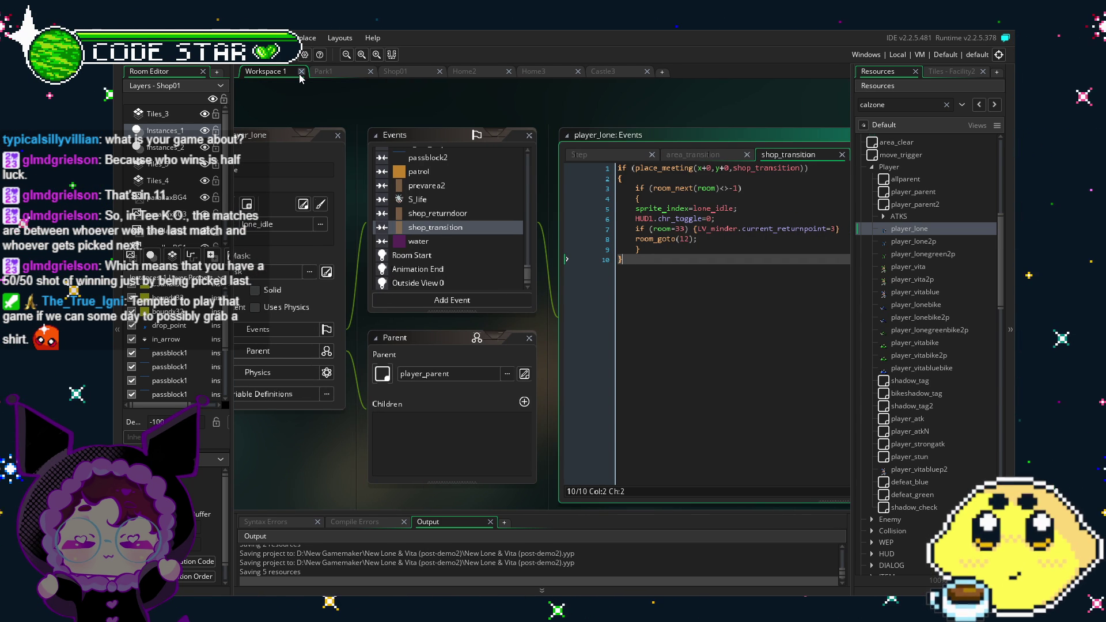
{"action": "key", "text": "Left"}
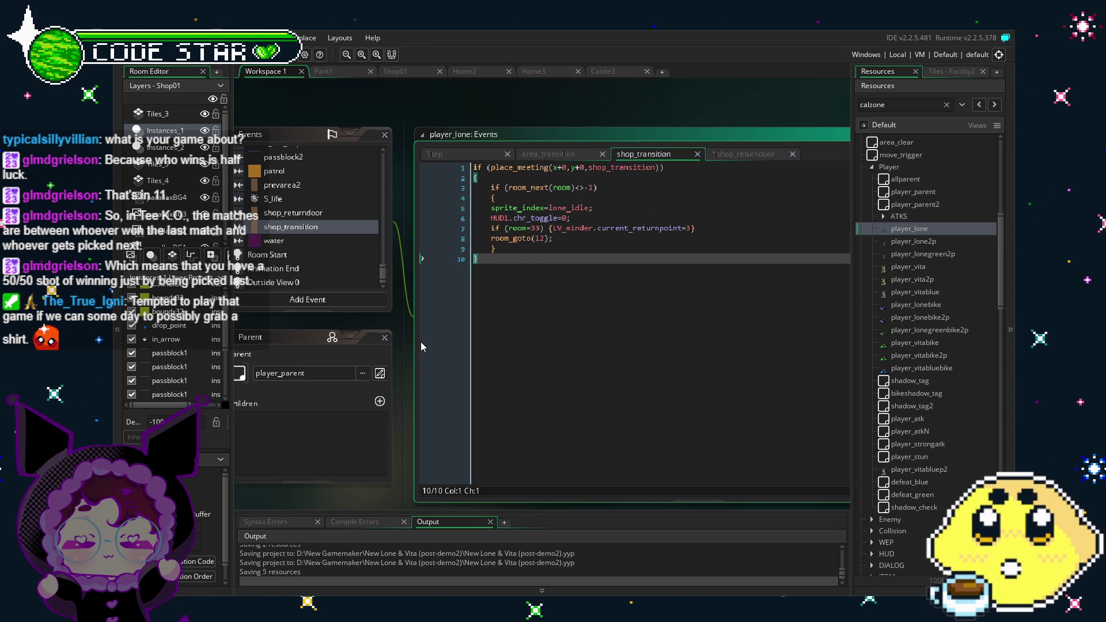
{"action": "scroll", "coordinate": [560, 230], "scroll_direction": "down", "scroll_amount": 2, "text": "ctrl"}
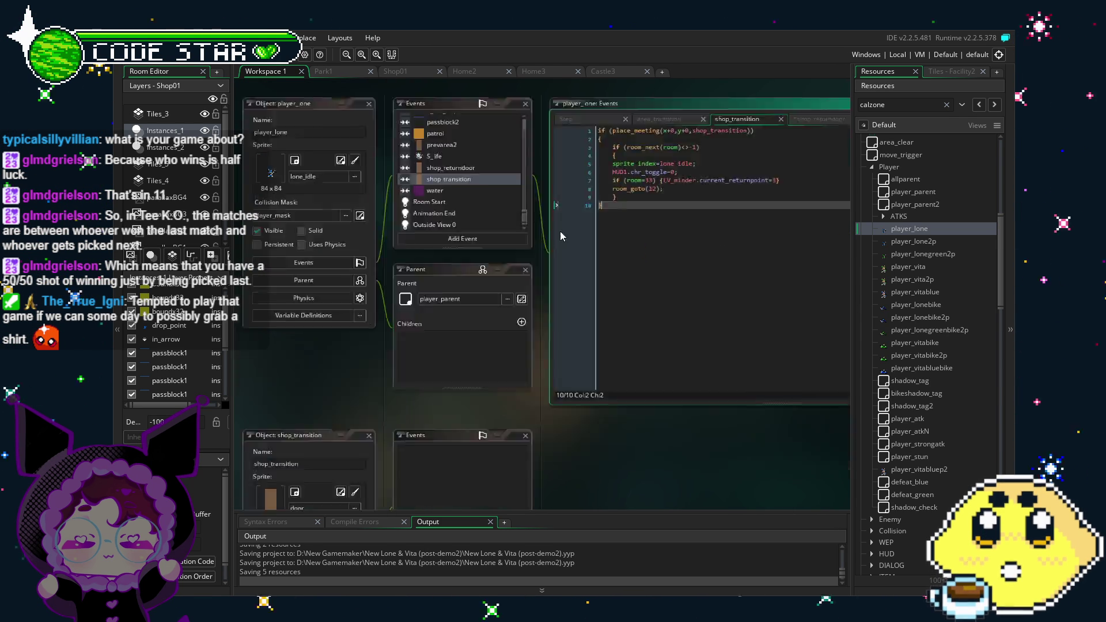
{"action": "scroll", "coordinate": [585, 322], "scroll_direction": "up", "scroll_amount": 2, "text": "ctrl"}
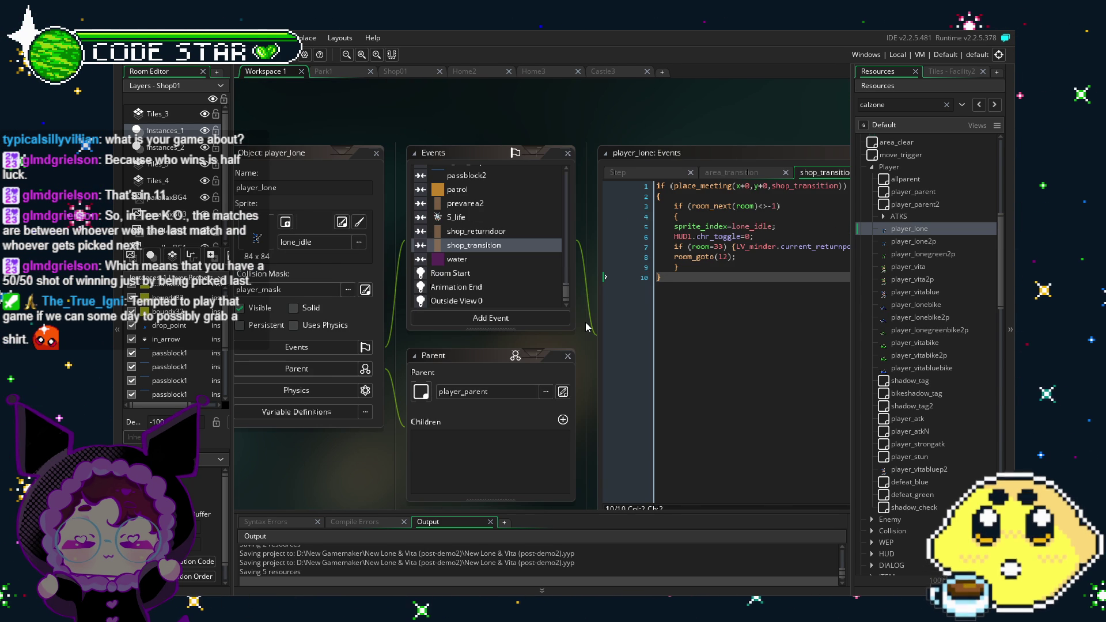
- Glance at the Shop01 room, then return to the workspace and select player_lone's Step event
{"action": "key", "text": "ctrl+Tab"}
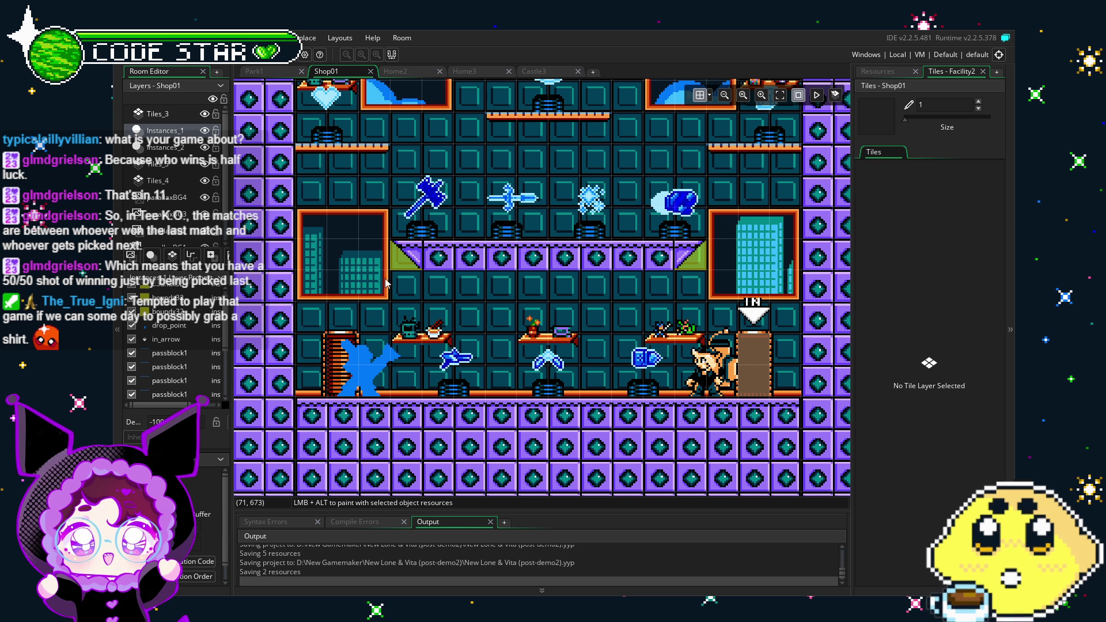
{"action": "key", "text": "ctrl+Tab"}
{"action": "left_click", "coordinate": [442, 199]}
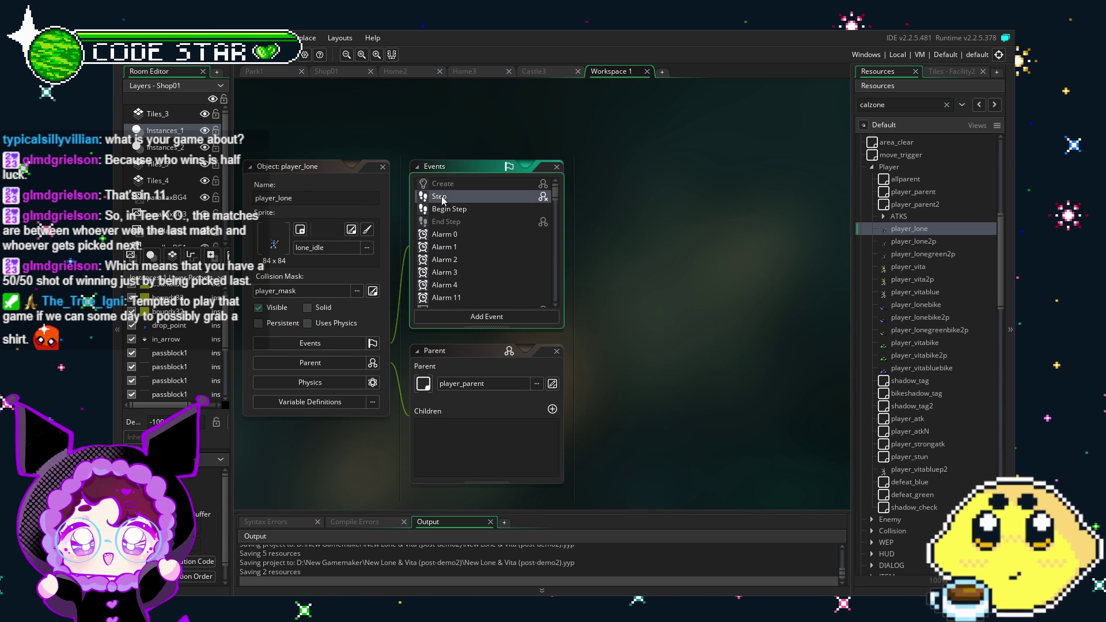
{"action": "double_click", "coordinate": [443, 199]}
{"action": "scroll", "coordinate": [493, 268], "scroll_direction": "down", "scroll_amount": 5}
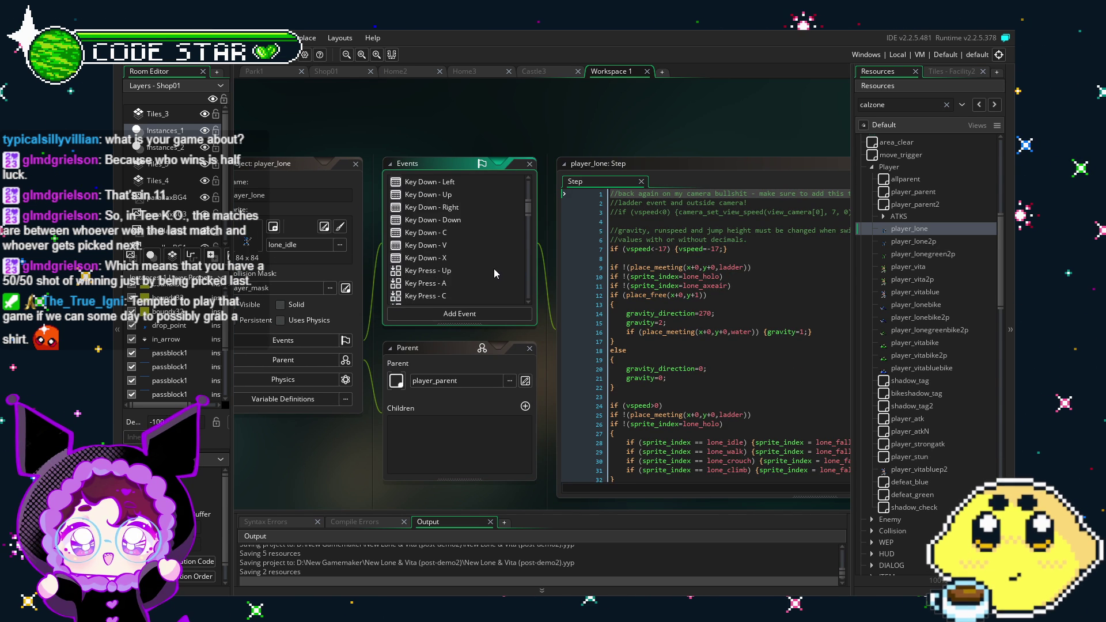
{"action": "left_click_drag", "start_coordinate": [393, 451], "coordinate": [357, 380]}
{"action": "left_click_drag", "start_coordinate": [386, 264], "coordinate": [419, 319]}
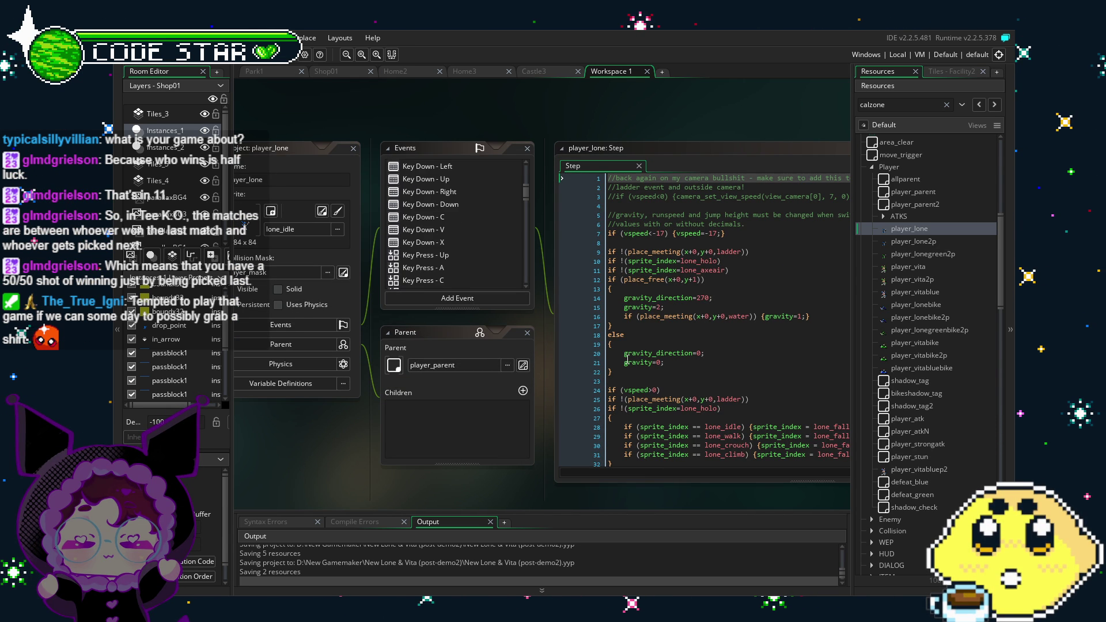
{"action": "scroll", "coordinate": [405, 229], "scroll_direction": "up", "scroll_amount": 4}
{"action": "scroll", "coordinate": [448, 241], "scroll_direction": "up", "scroll_amount": 2}
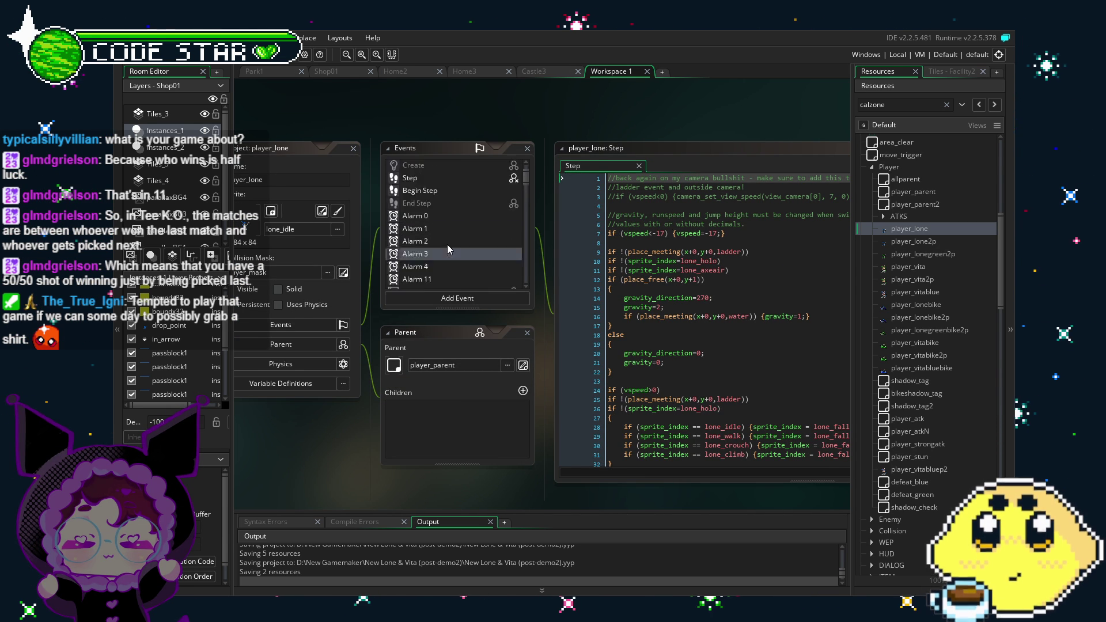
{"action": "scroll", "coordinate": [447, 245], "scroll_direction": "down", "scroll_amount": 2}
{"action": "scroll", "coordinate": [408, 228], "scroll_direction": "down", "scroll_amount": 3}
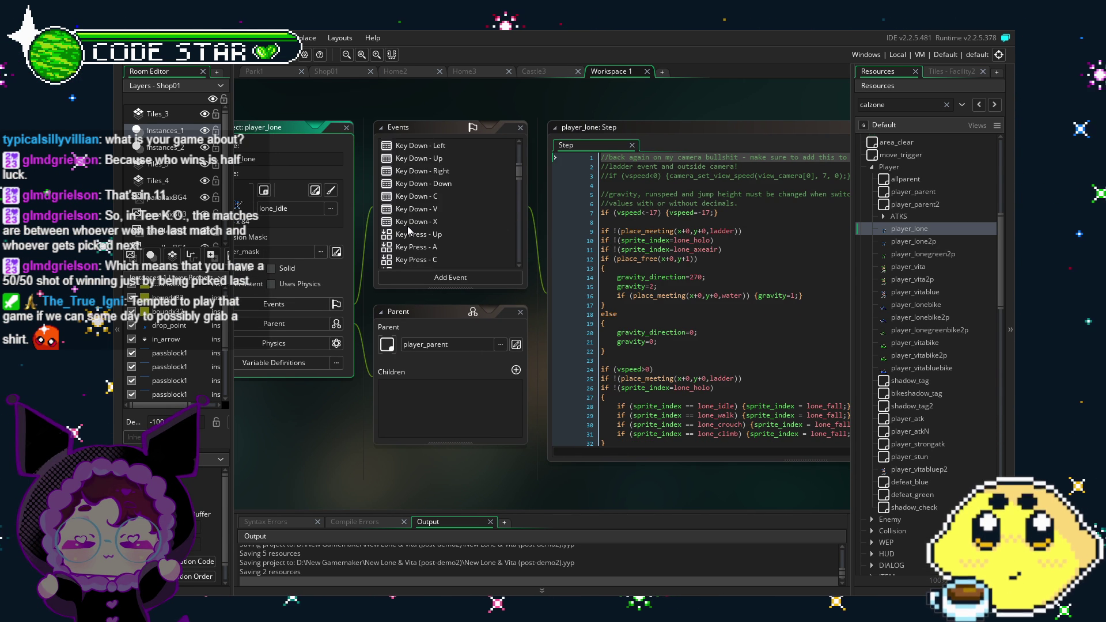
{"action": "scroll", "coordinate": [433, 240], "scroll_direction": "up", "scroll_amount": 5}
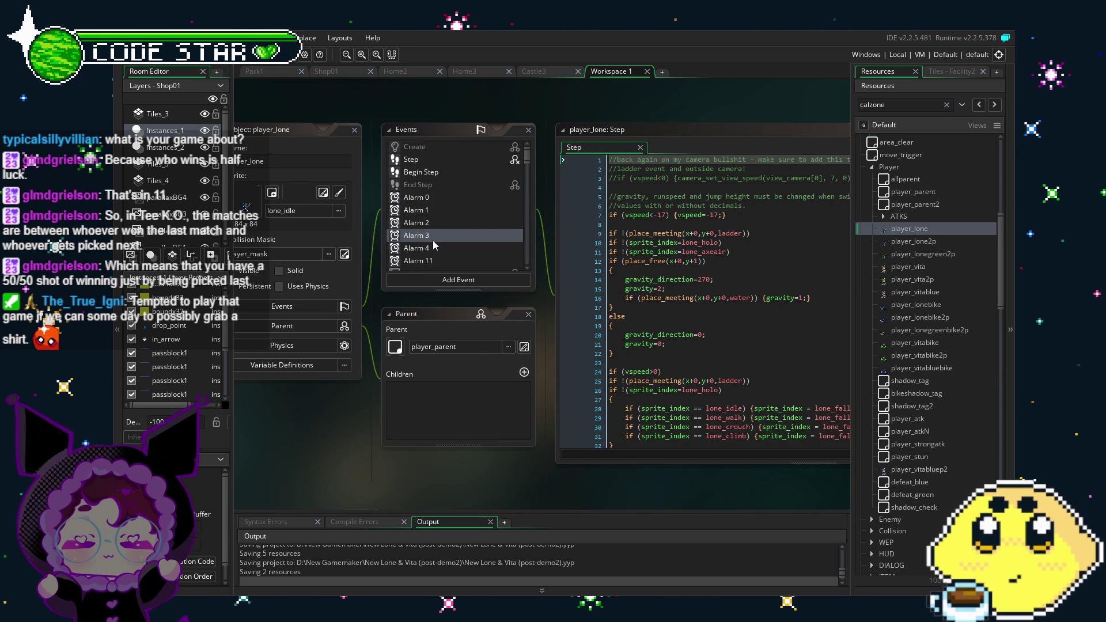
{"action": "scroll", "coordinate": [433, 240], "scroll_direction": "down", "scroll_amount": 10}
{"action": "left_click_drag", "start_coordinate": [337, 391], "coordinate": [356, 393]}
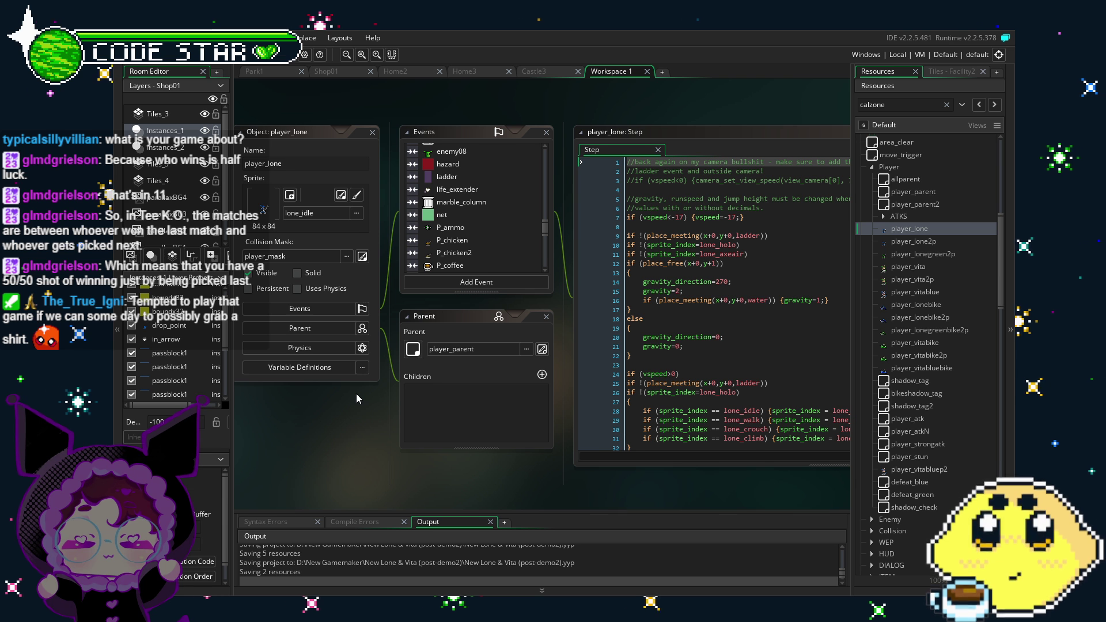
{"action": "left_click_drag", "start_coordinate": [357, 395], "coordinate": [354, 387]}
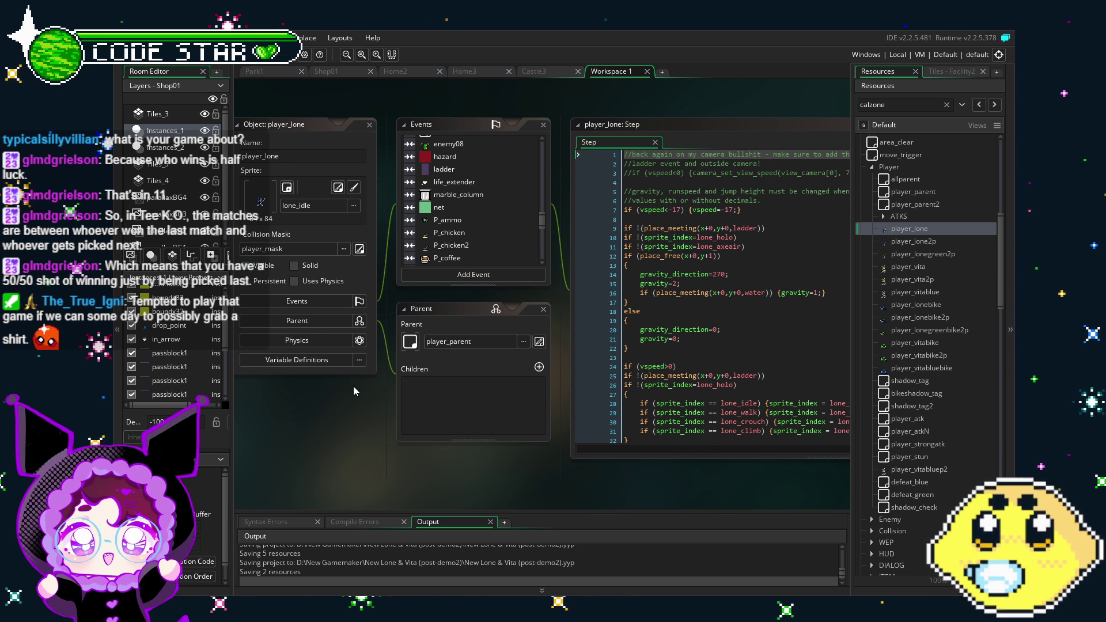
{"action": "right_click", "coordinate": [340, 409]}
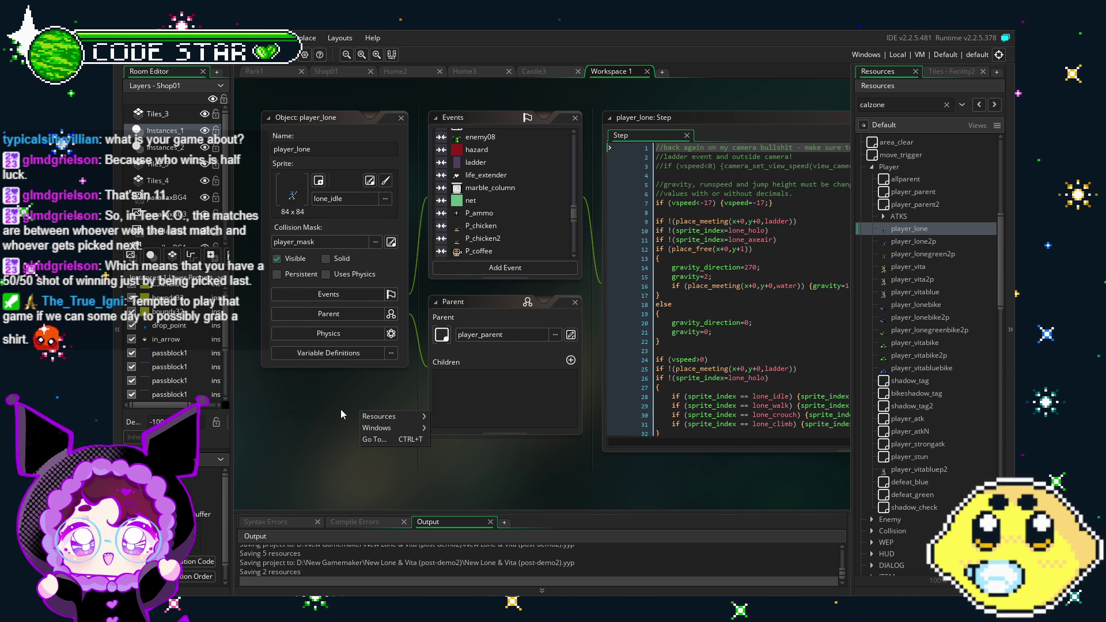
{"action": "key", "text": "Escape"}
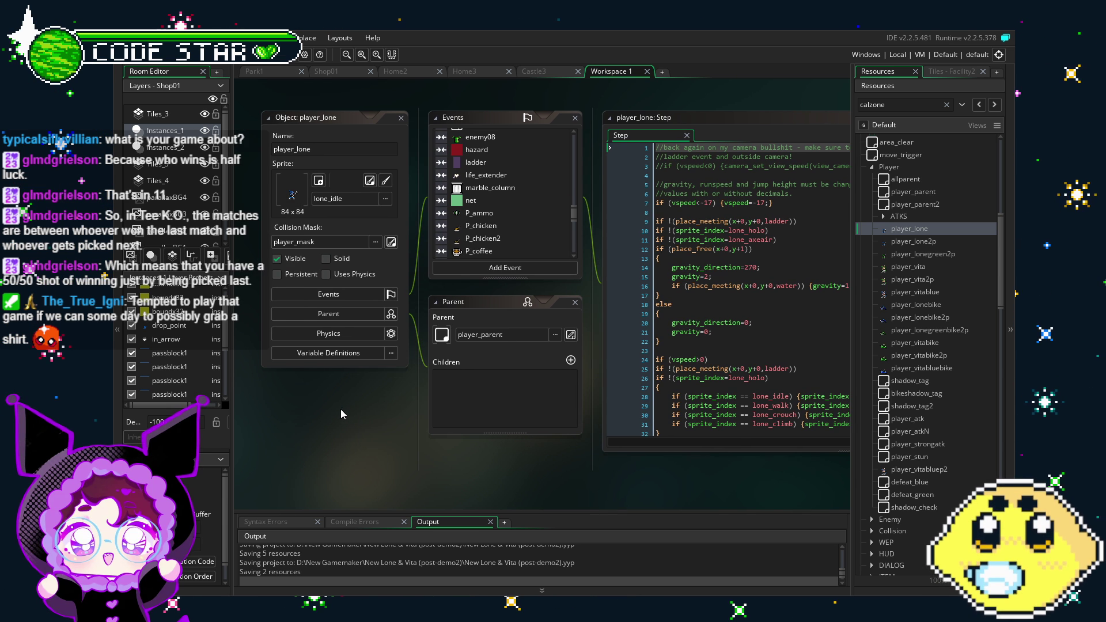
{"action": "left_click_drag", "start_coordinate": [341, 409], "coordinate": [641, 316]}
{"action": "mouse_move", "coordinate": [630, 355]}
{"action": "left_mouse_down"}
{"action": "mouse_move", "coordinate": [734, 500]}
{"action": "mouse_move", "coordinate": [342, 406]}
{"action": "mouse_move", "coordinate": [321, 429]}
{"action": "mouse_move", "coordinate": [330, 434]}
{"action": "left_mouse_up"}
{"action": "scroll", "coordinate": [479, 212], "scroll_direction": "down", "scroll_amount": 3}
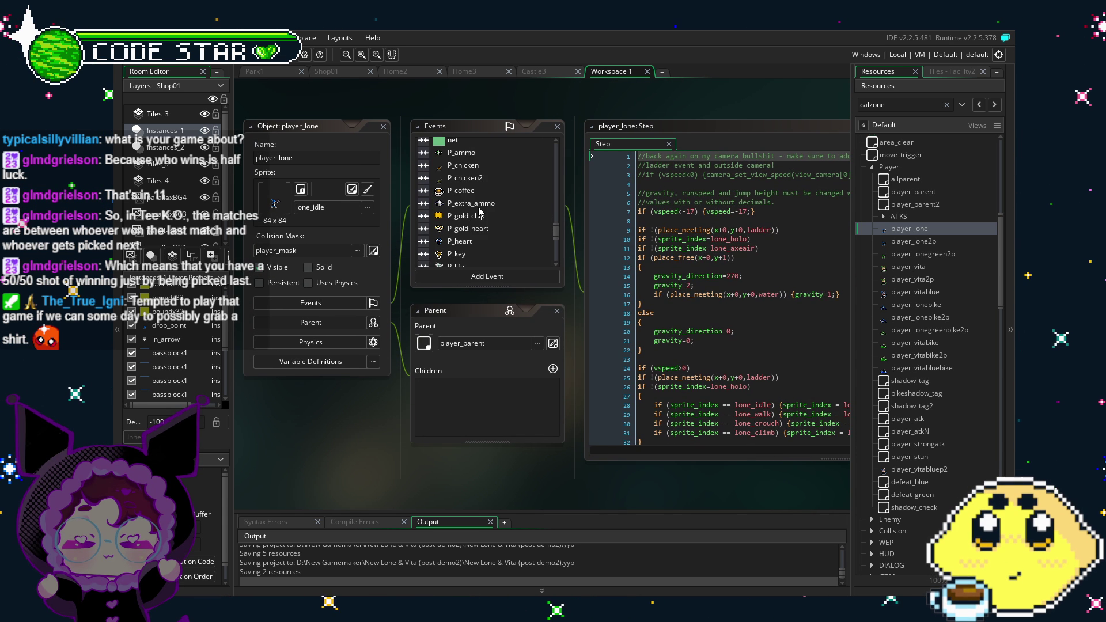
{"action": "scroll", "coordinate": [479, 212], "scroll_direction": "down", "scroll_amount": 1}
{"action": "scroll", "coordinate": [479, 212], "scroll_direction": "down", "scroll_amount": 2}
{"action": "scroll", "coordinate": [571, 375], "scroll_direction": "right", "scroll_amount": 2}
{"action": "scroll", "coordinate": [438, 212], "scroll_direction": "down", "scroll_amount": 3}
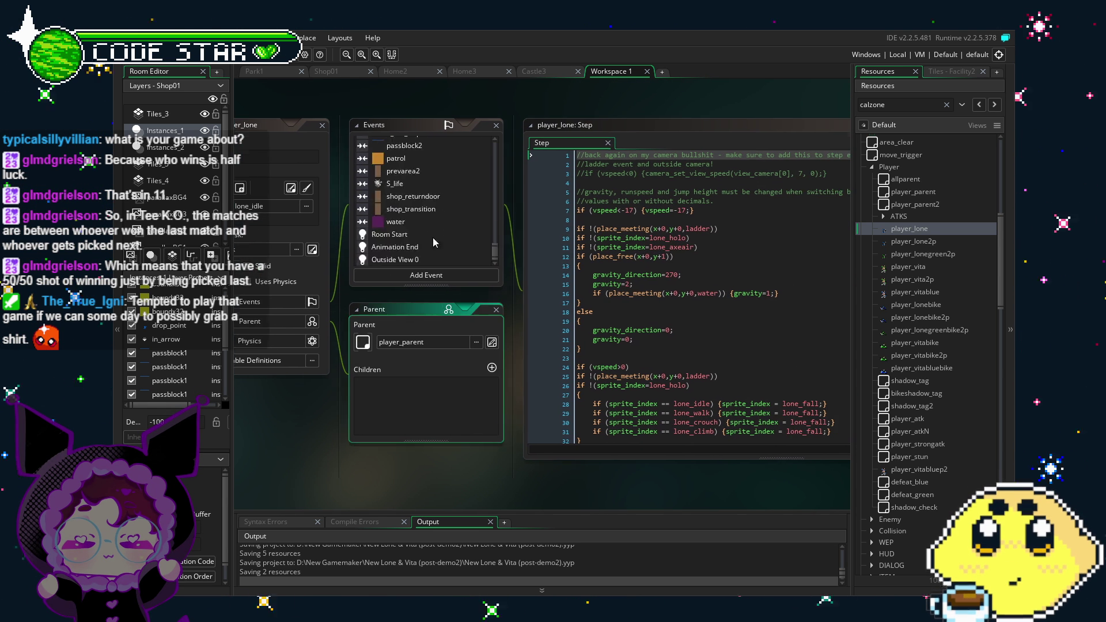
{"action": "left_click_drag", "start_coordinate": [510, 257], "coordinate": [516, 187]}
{"action": "scroll", "coordinate": [489, 232], "scroll_direction": "down", "scroll_amount": 10}
- Compare the shop_transition and shop_returndoor code, then select lines 7–8 of shop_transition
{"action": "double_click", "coordinate": [450, 236]}
{"action": "left_click", "coordinate": [627, 334]}
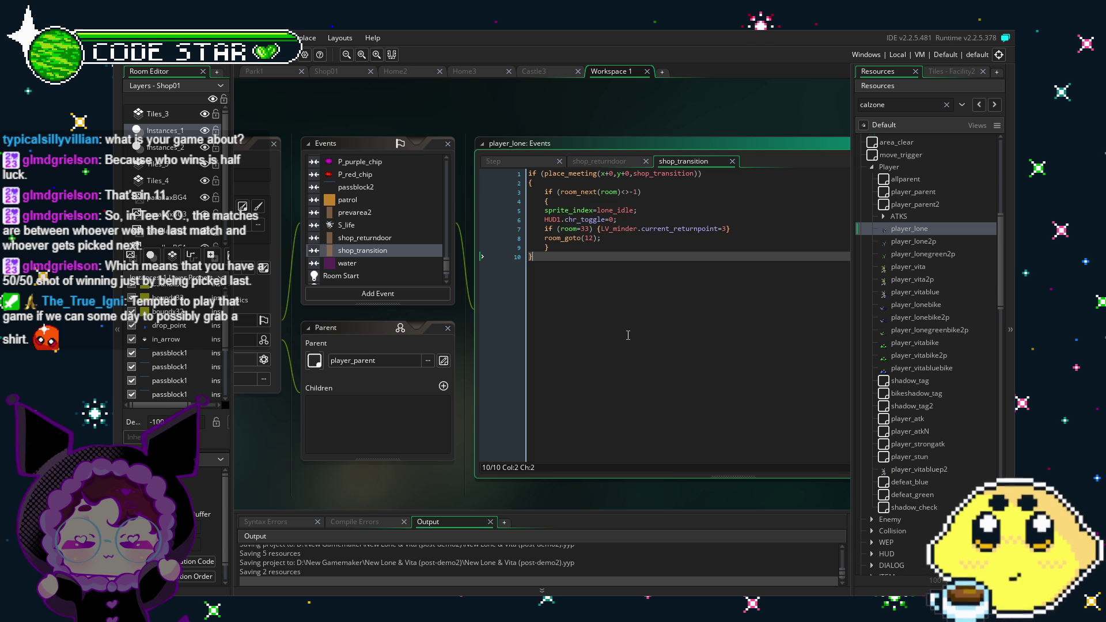
{"action": "left_click", "coordinate": [389, 238]}
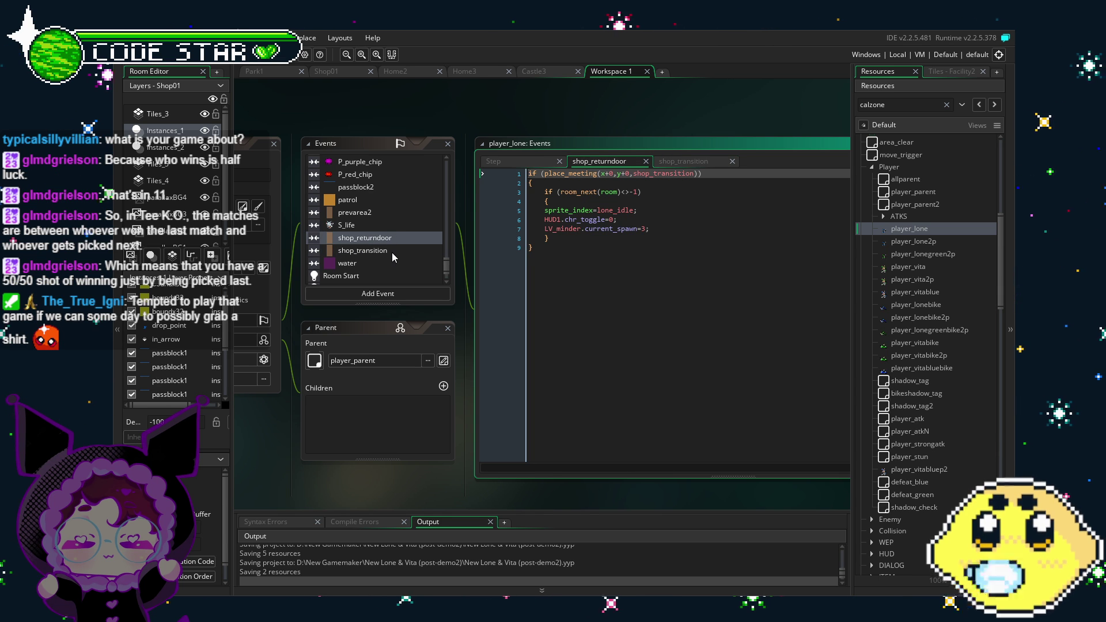
{"action": "left_click", "coordinate": [391, 252]}
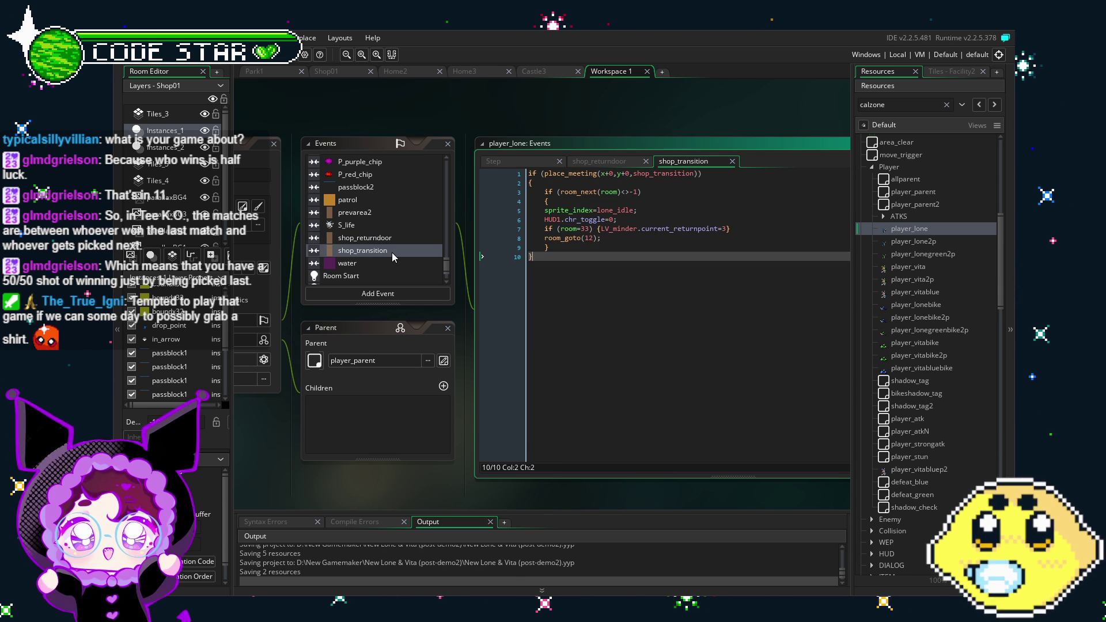
{"action": "left_click", "coordinate": [403, 239]}
{"action": "left_click", "coordinate": [379, 253]}
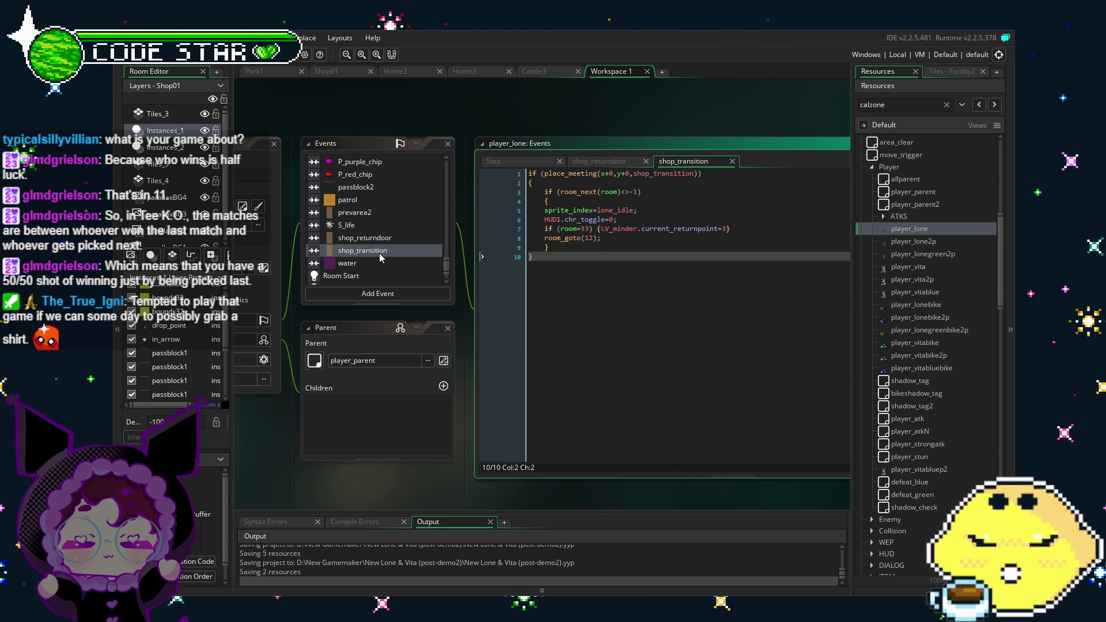
{"action": "left_click", "coordinate": [596, 238]}
{"action": "left_click_drag", "start_coordinate": [603, 238], "coordinate": [495, 233]}
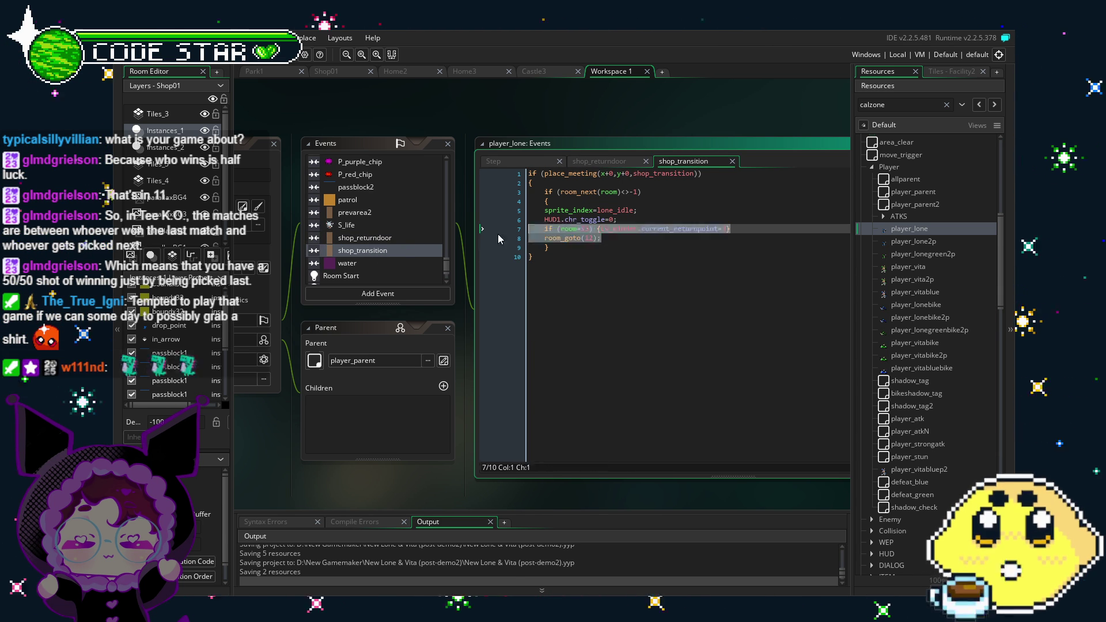
- Cut lines 7–8 from shop_transition and retype 'room_goto(12);' there
{"action": "key", "text": "ctrl+x"}
{"action": "left_click", "coordinate": [379, 239]}
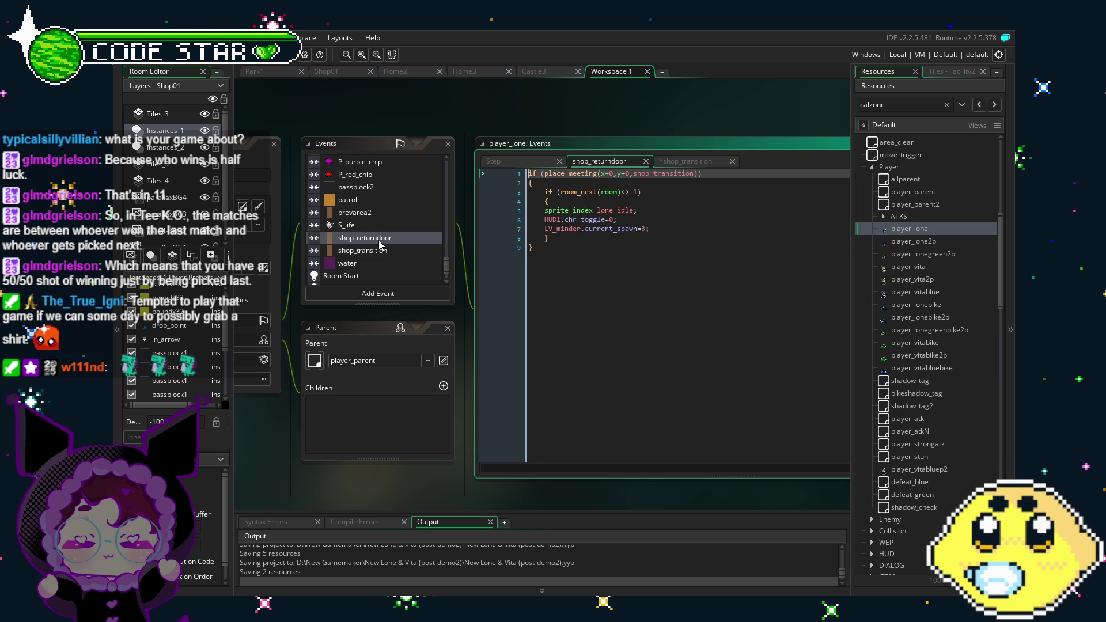
{"action": "left_click", "coordinate": [378, 250]}
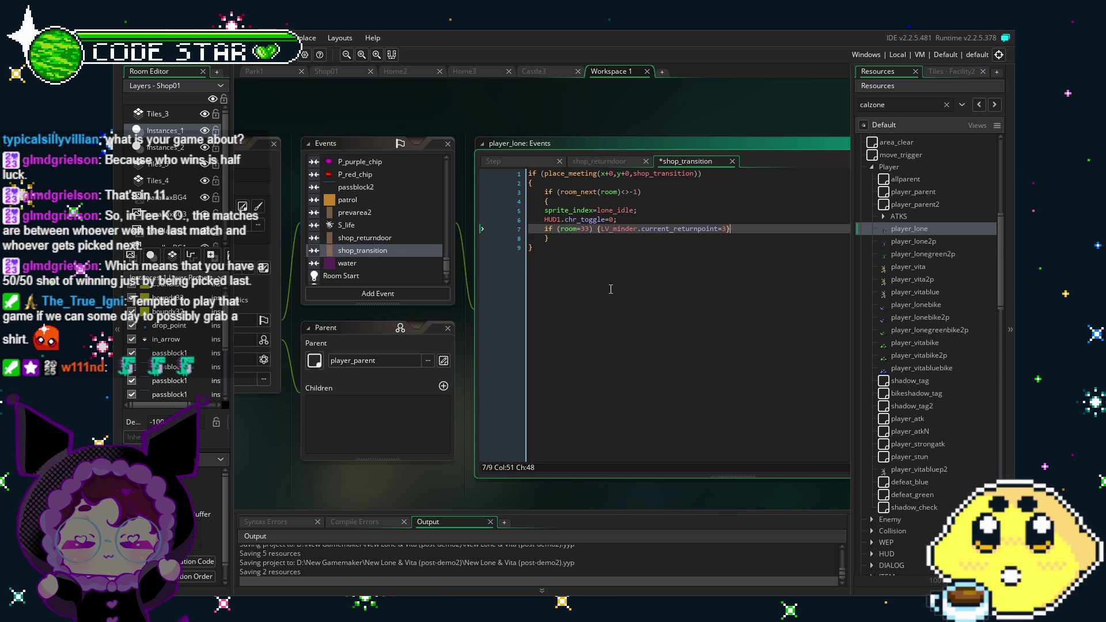
{"action": "key", "text": "Return"}
{"action": "type", "text": "room_goto(12);"}
{"action": "left_click", "coordinate": [611, 289]}
{"action": "left_click", "coordinate": [392, 237]}
{"action": "left_click", "coordinate": [391, 238]}
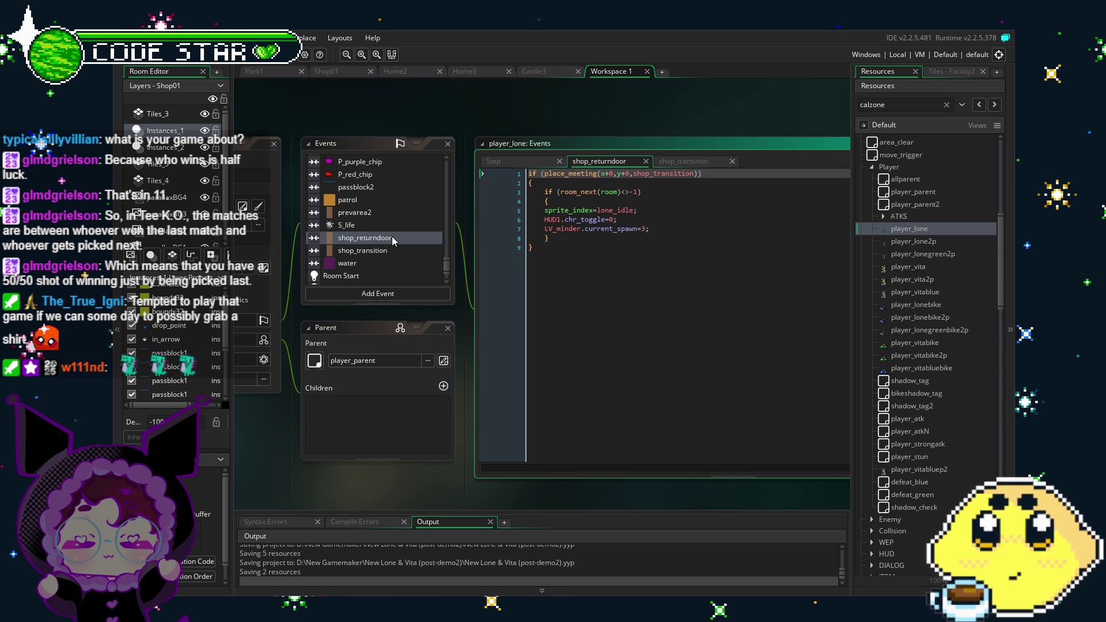
- Add line 8 'if (LV_minder.current_returnpoint=3) {room_goto(33);}' to shop_returndoor and save
{"action": "left_click", "coordinate": [672, 229]}
{"action": "key", "text": "Return"}
{"action": "type", "text": "if"}
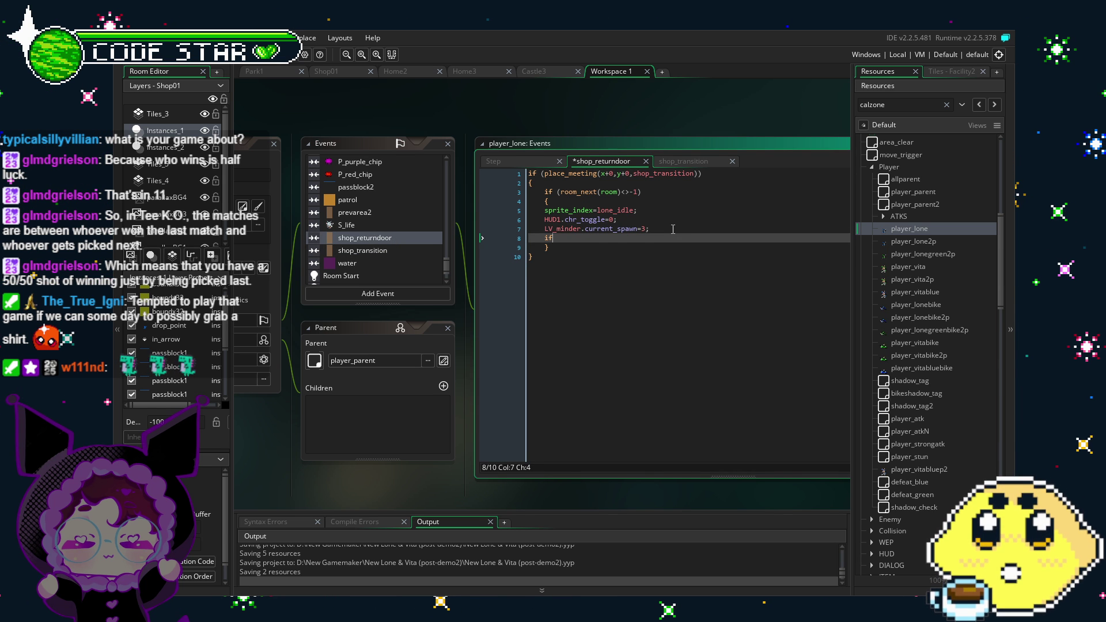
{"action": "type", "text": " (current_returnpoint=3) {room_goto("}
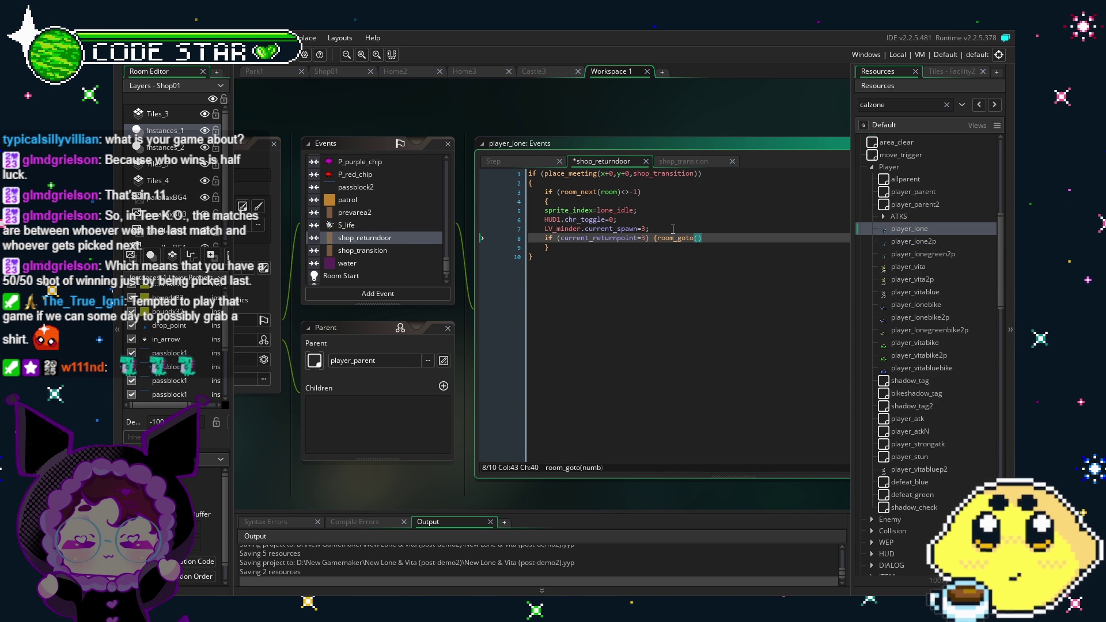
{"action": "type", "text": "33);}"}
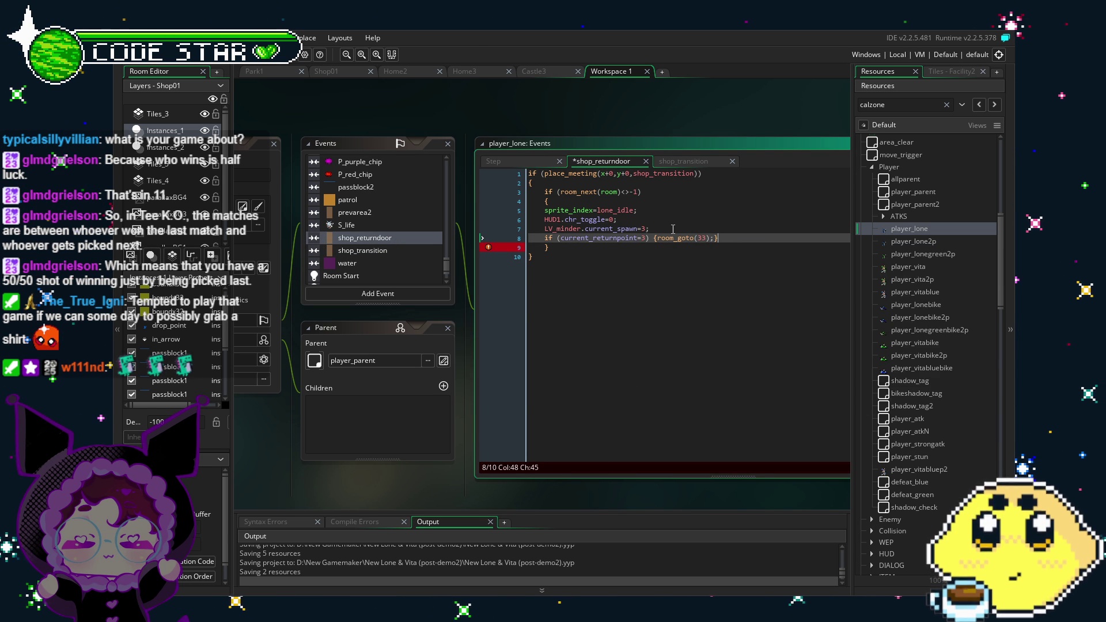
{"action": "left_click", "coordinate": [561, 238]}
{"action": "key", "text": "ctrl+s"}
{"action": "type", "text": "LV_minder."}
{"action": "left_click", "coordinate": [579, 255]}
{"action": "key", "text": "ctrl+s"}
{"action": "scroll", "coordinate": [596, 353], "scroll_direction": "down", "scroll_amount": 1}
{"action": "scroll", "coordinate": [594, 337], "scroll_direction": "down", "scroll_amount": 1}
{"action": "scroll", "coordinate": [599, 336], "scroll_direction": "down", "scroll_amount": 2}
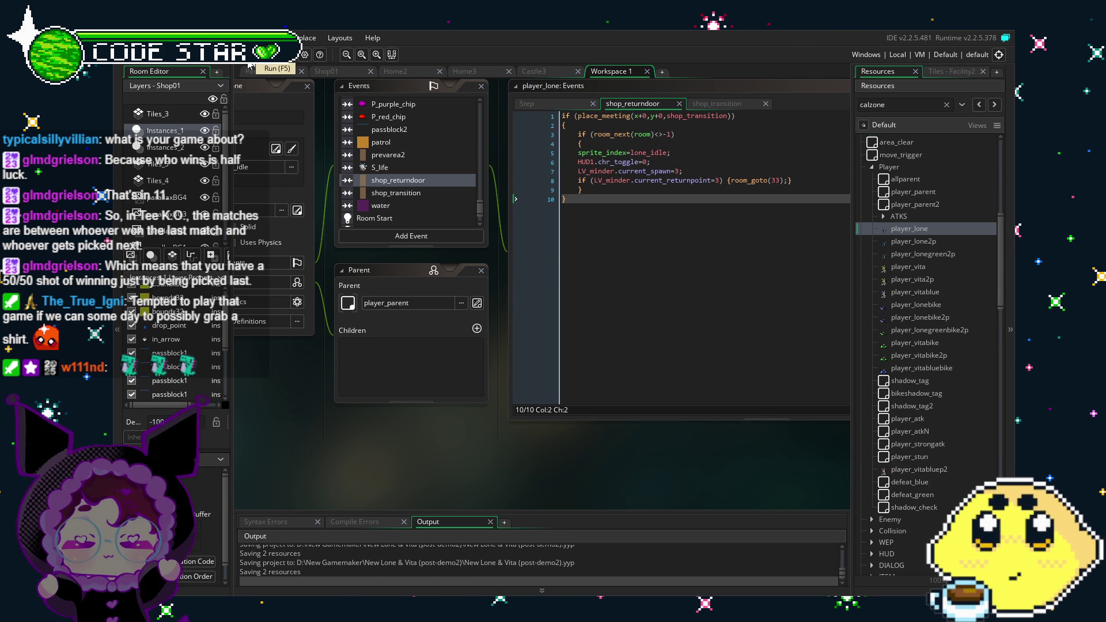
- Build and run the game until it launches on the city street level
{"action": "left_click", "coordinate": [249, 65]}
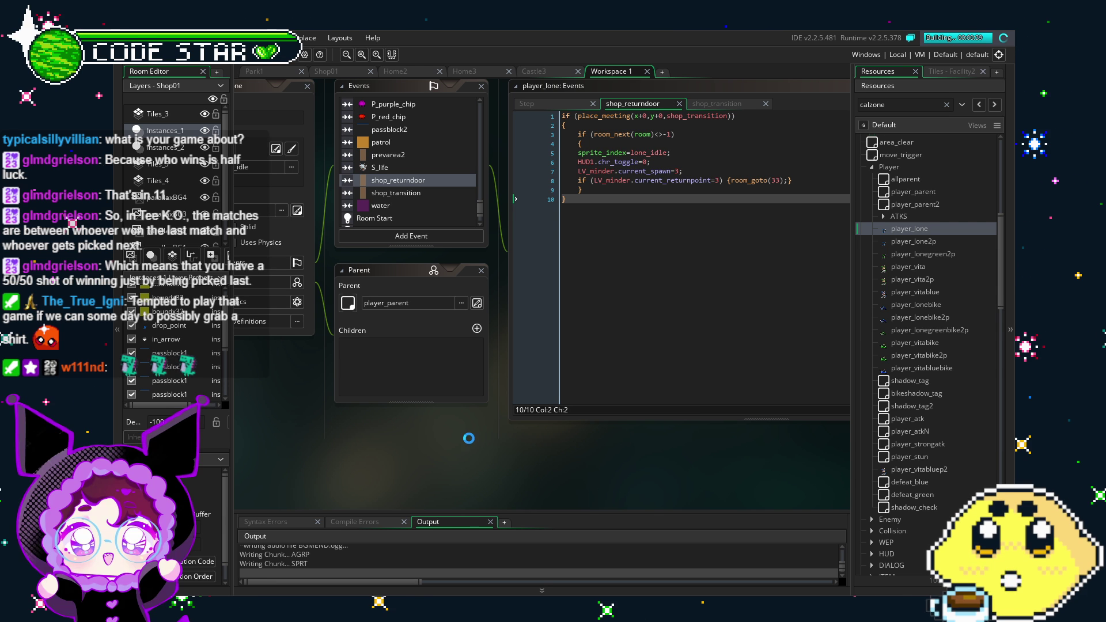
{"action": "left_click_drag", "start_coordinate": [469, 438], "coordinate": [371, 441]}
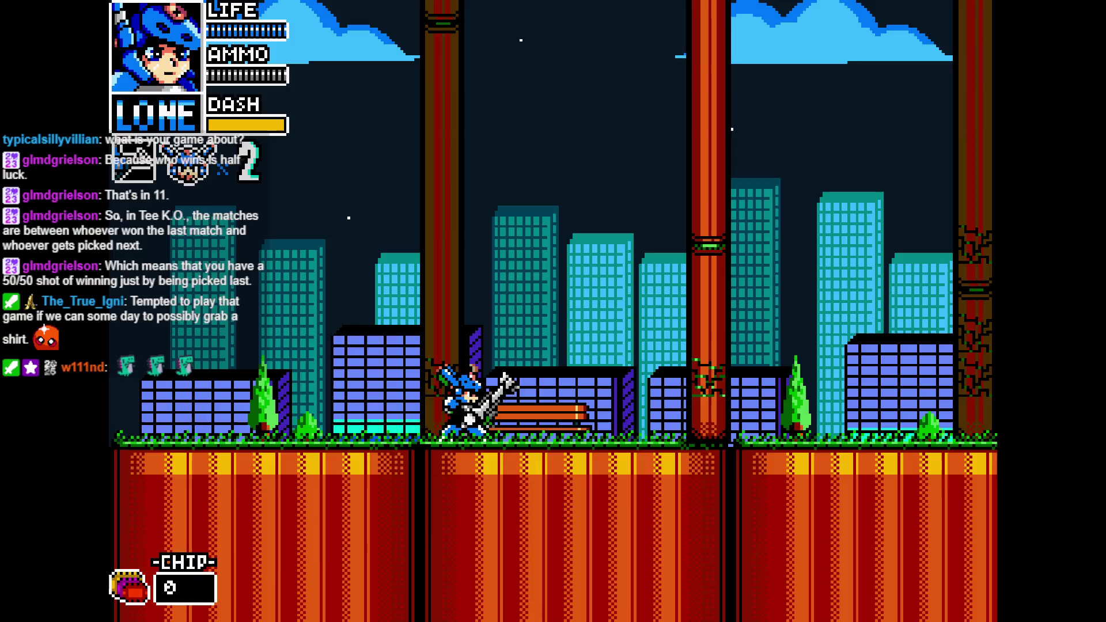
- Dash into the castle stage, fight the red and green bosses, and grab the key
{"action": "key", "text": "shift"}
{"action": "key", "text": "Right"}
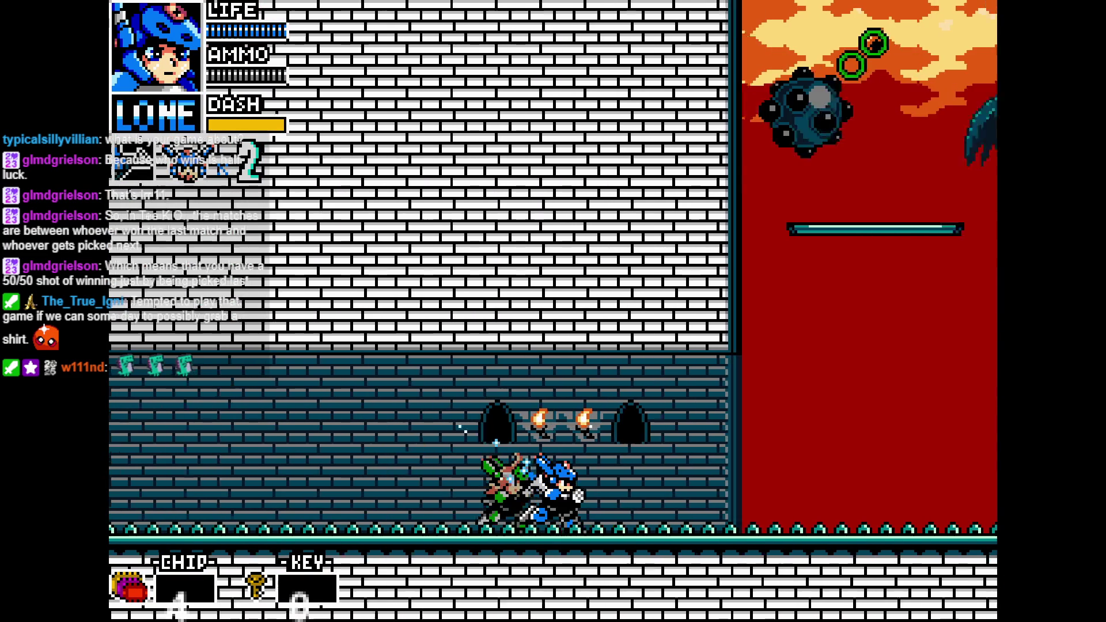
{"action": "key", "text": "Right"}
{"action": "key", "text": "z"}
{"action": "key", "text": "z"}
{"action": "key", "text": "Left"}
{"action": "key", "text": "Down"}
{"action": "key", "text": "z"}
{"action": "key", "text": "Right"}
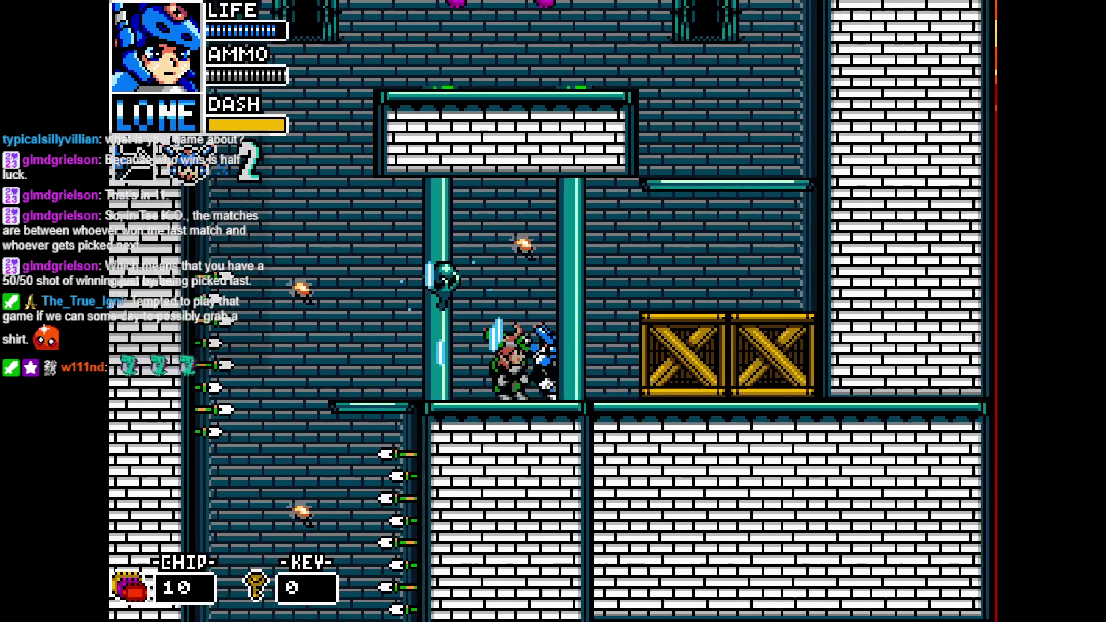
{"action": "key", "text": "Right"}
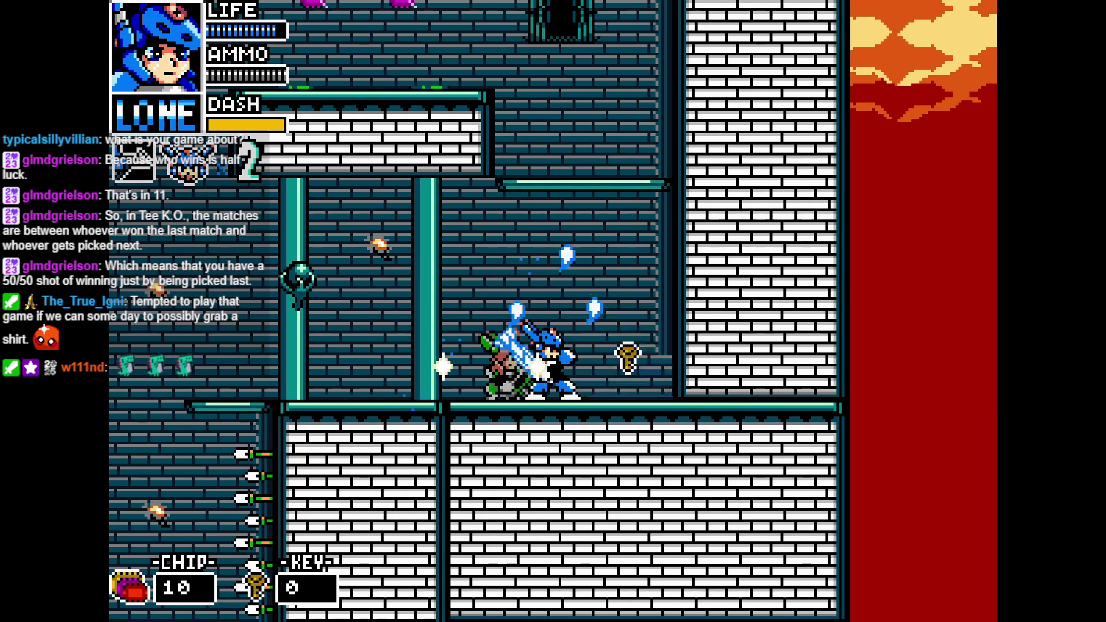
{"action": "key", "text": "z"}
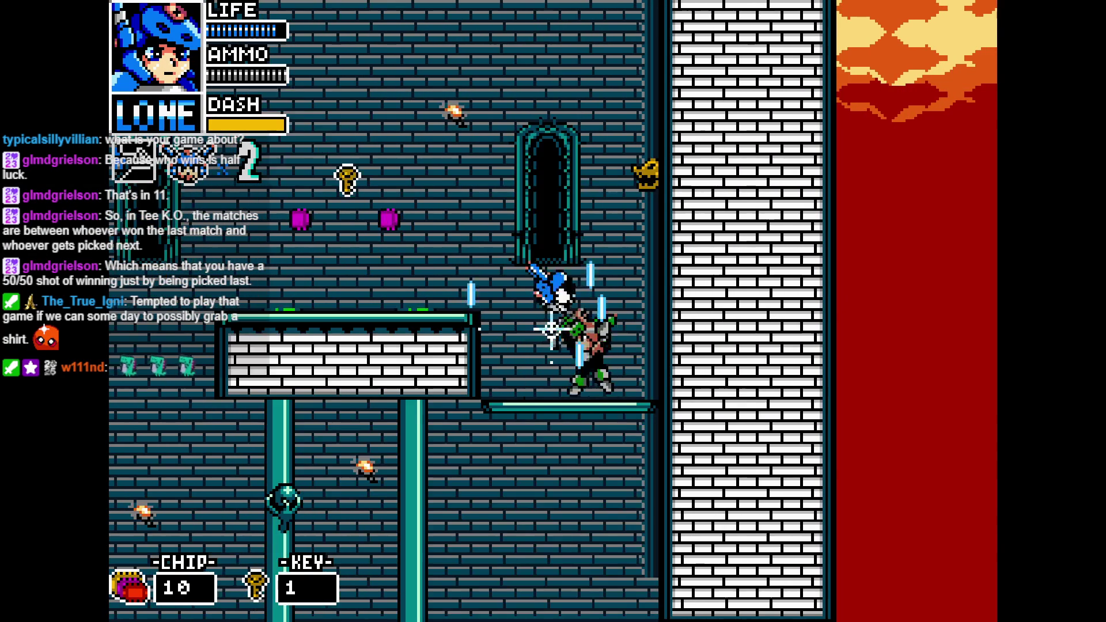
- Advance through the shafts collecting a chip, swap to Vita, then quit the game
{"action": "key", "text": "Right"}
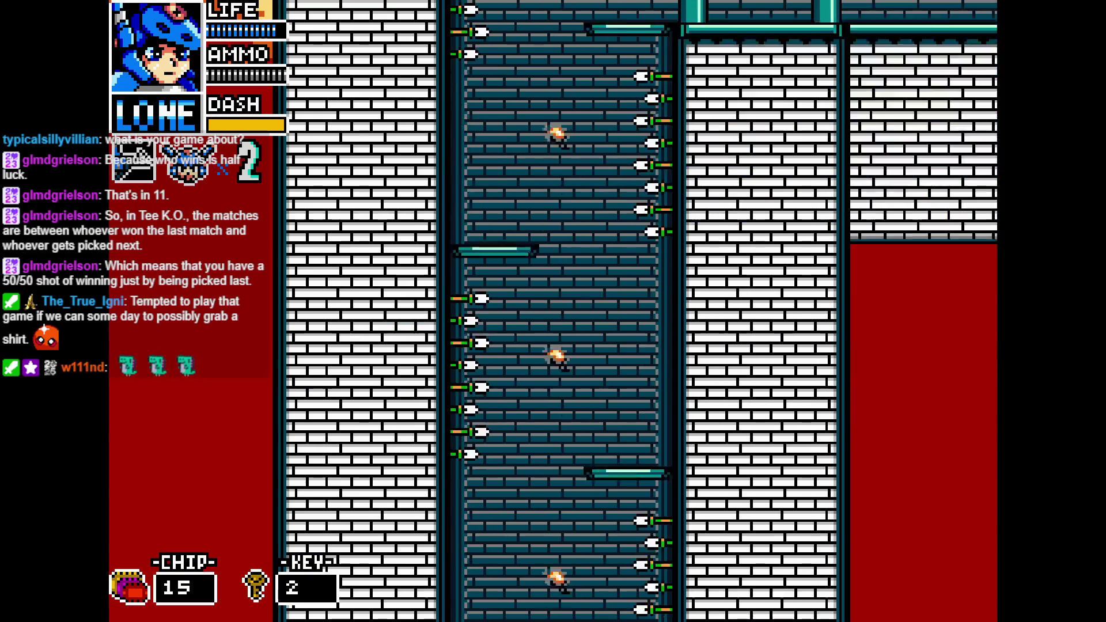
{"action": "key", "text": "Right"}
{"action": "key", "text": "x"}
{"action": "key", "text": "Right"}
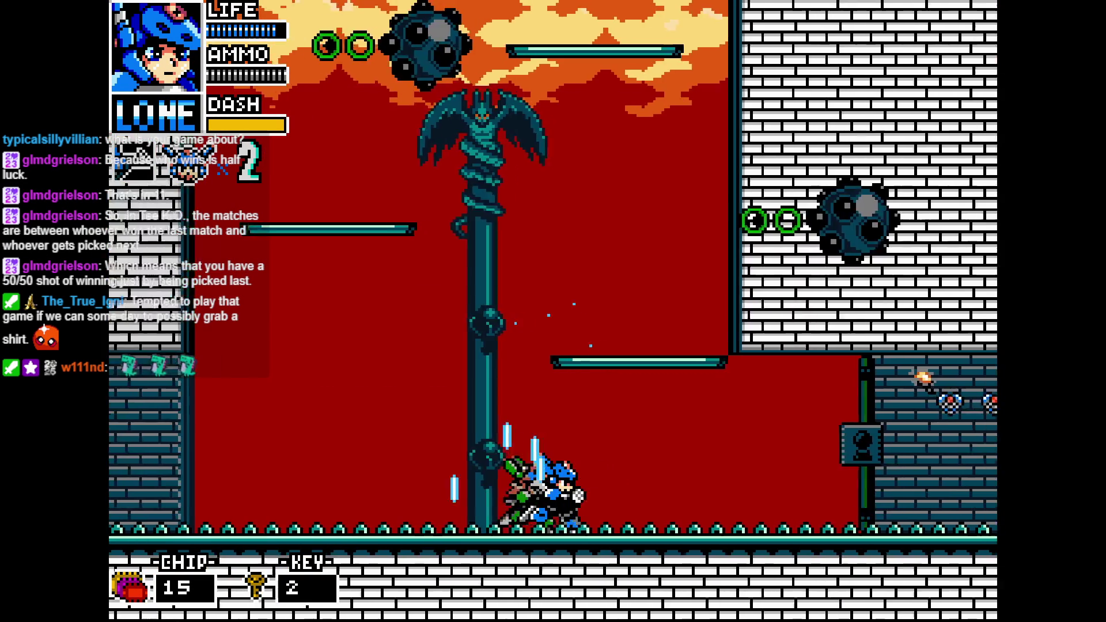
{"action": "key", "text": "Right"}
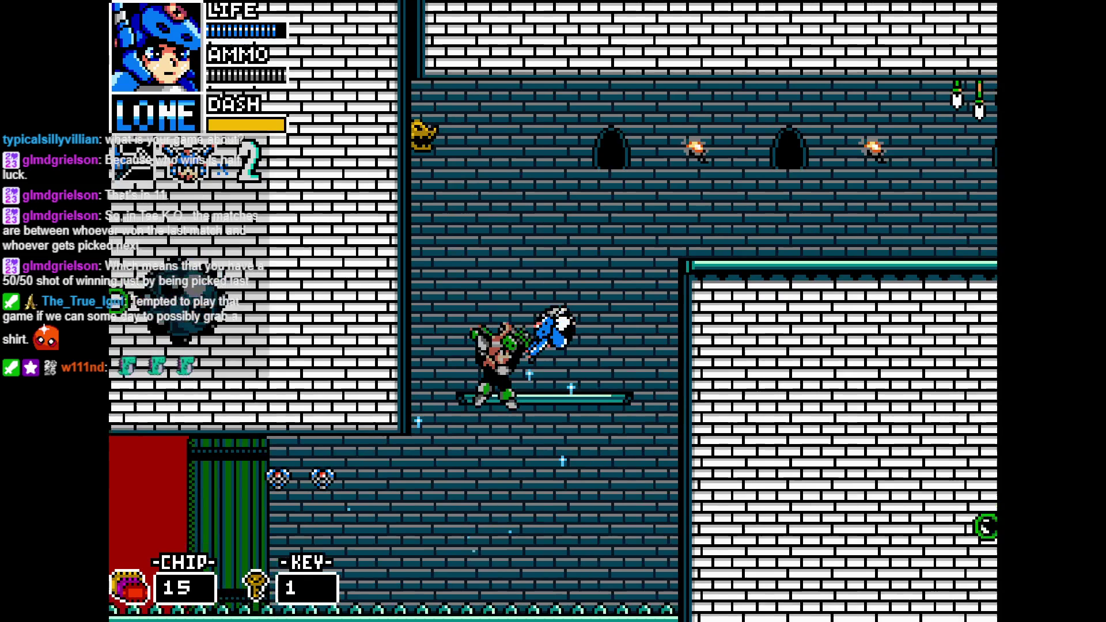
{"action": "key", "text": "Right"}
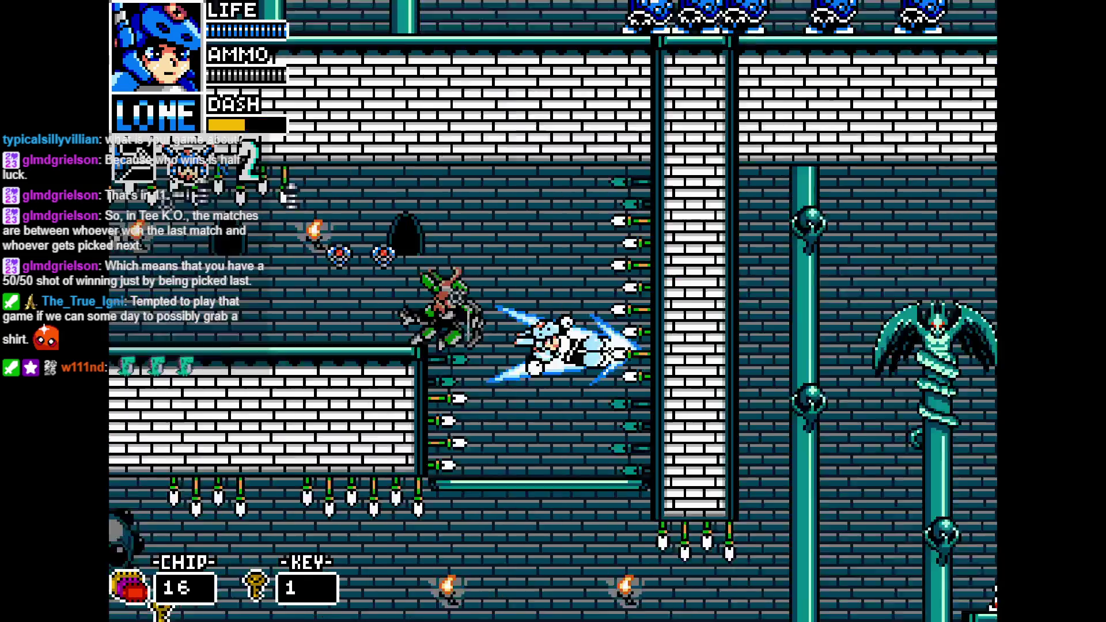
{"action": "key", "text": "Down"}
{"action": "key", "text": "Right"}
{"action": "key", "text": "c"}
{"action": "key", "text": "Right"}
{"action": "key", "text": "Right"}
{"action": "key", "text": "Right"}
{"action": "key", "text": "Right"}
{"action": "key", "text": "Right"}
{"action": "key", "text": "Right"}
{"action": "key", "text": "Right"}
{"action": "key", "text": "Right"}
{"action": "key", "text": "Left"}
{"action": "key", "text": "Left"}
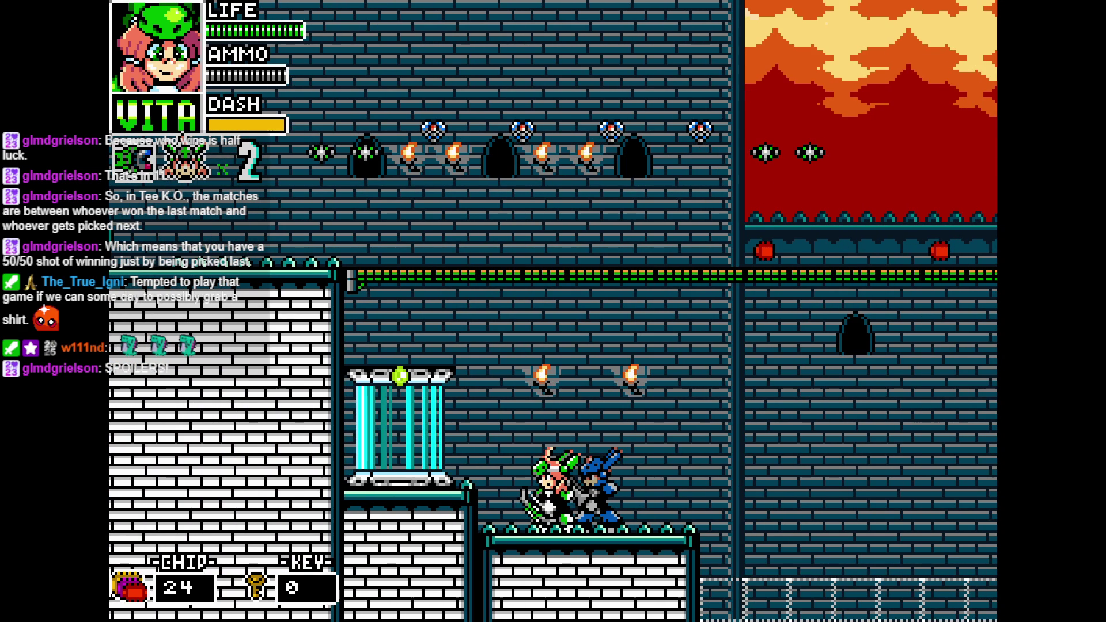
{"action": "key", "text": "Escape"}
{"action": "scroll", "coordinate": [423, 451], "scroll_direction": "left", "scroll_amount": 2}
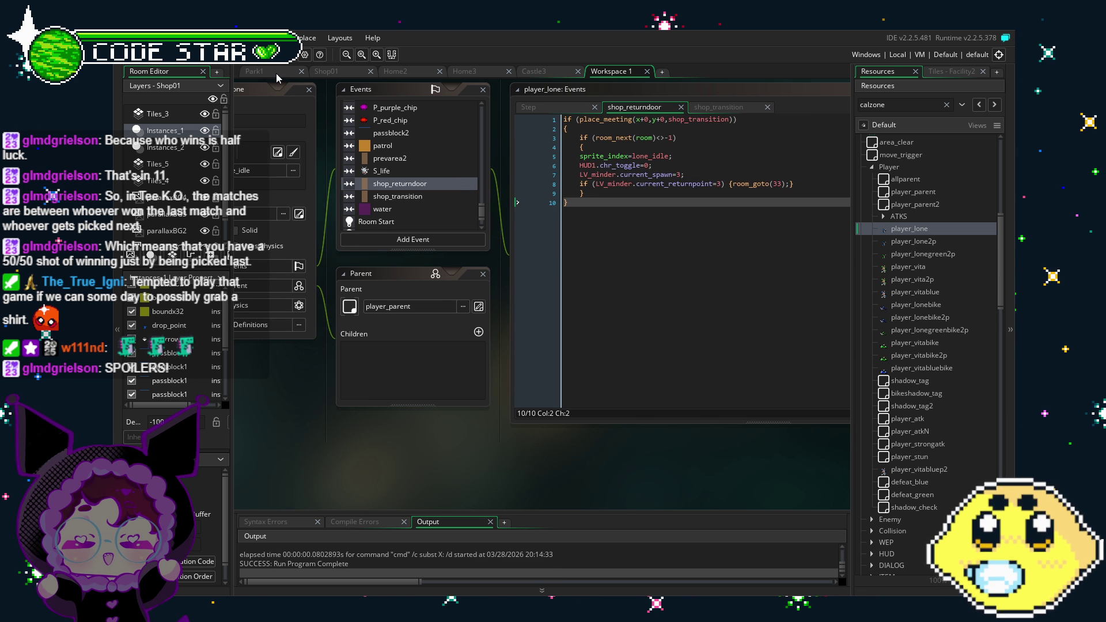
- In Castle3, drag the blue player marker to the room's far end beside the glass tube
{"action": "left_click", "coordinate": [533, 71]}
{"action": "scroll", "coordinate": [381, 242], "scroll_direction": "down", "scroll_amount": 3}
{"action": "left_click_drag", "start_coordinate": [381, 243], "coordinate": [461, 312]}
{"action": "scroll", "coordinate": [445, 314], "scroll_direction": "left", "scroll_amount": 5}
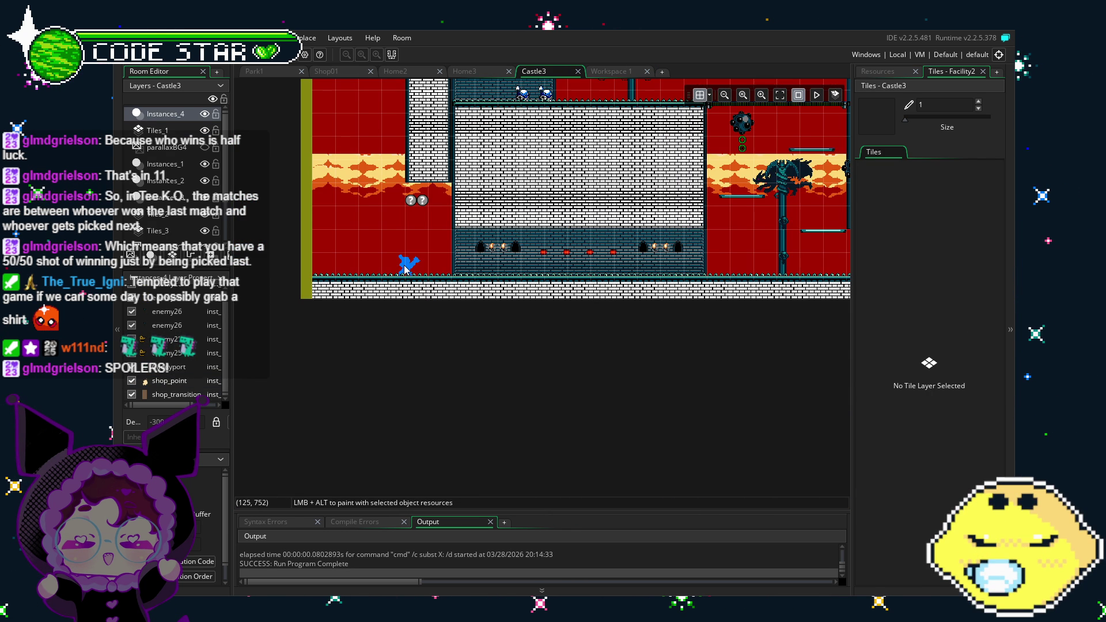
{"action": "left_click_drag", "start_coordinate": [408, 263], "coordinate": [510, 265]}
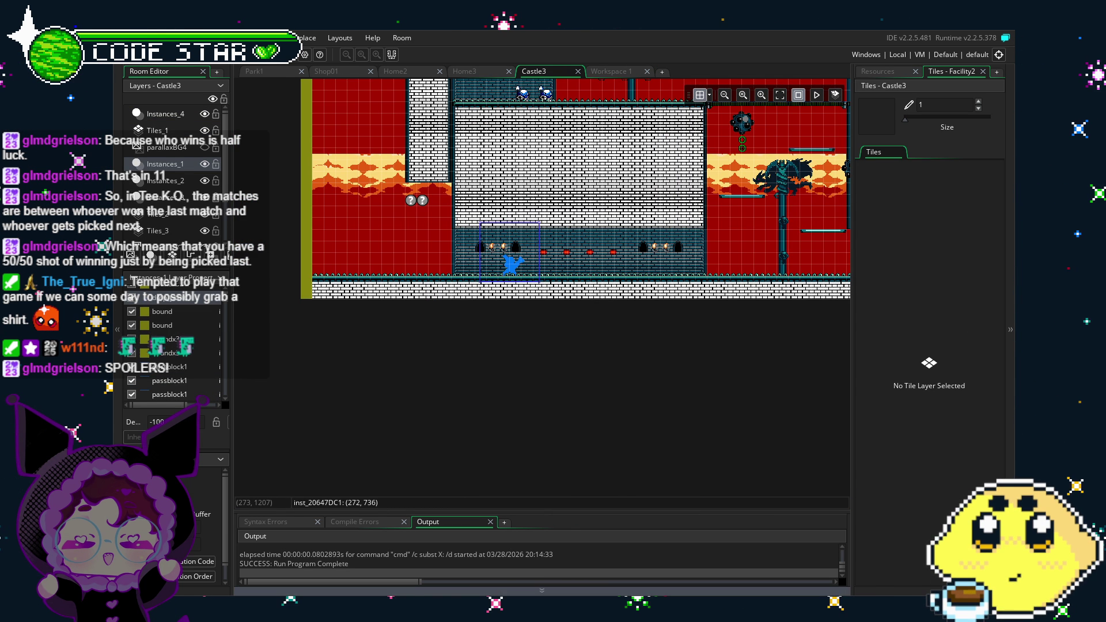
{"action": "left_click_drag", "start_coordinate": [510, 264], "coordinate": [414, 256]}
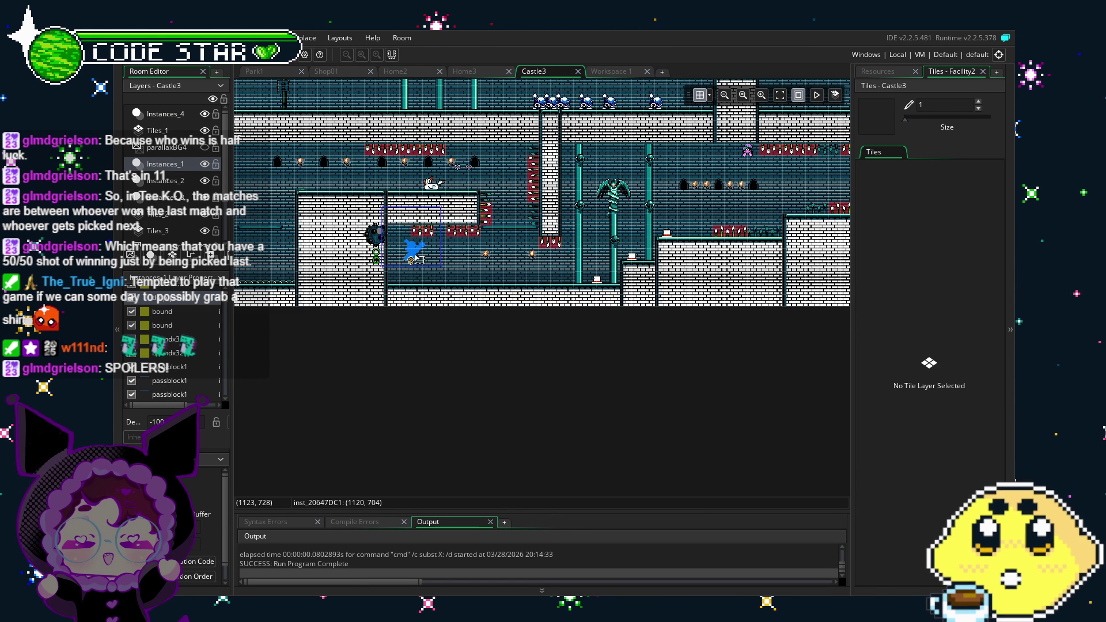
{"action": "mouse_move", "coordinate": [416, 257]}
{"action": "left_mouse_down"}
{"action": "mouse_move", "coordinate": [809, 177]}
{"action": "mouse_move", "coordinate": [474, 222]}
{"action": "mouse_move", "coordinate": [700, 324]}
{"action": "left_mouse_up"}
{"action": "scroll", "coordinate": [728, 291], "scroll_direction": "up", "scroll_amount": 2}
- Show the Resources tree and save the project with Ctrl+S
{"action": "left_click", "coordinate": [877, 71]}
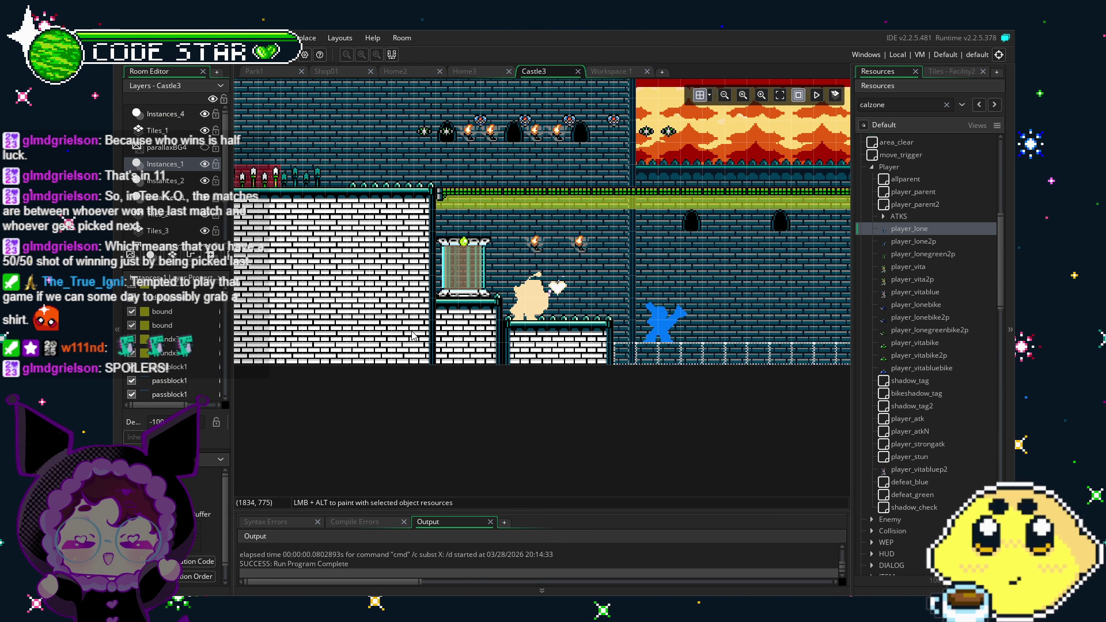
{"action": "scroll", "coordinate": [453, 342], "scroll_direction": "up", "scroll_amount": 2}
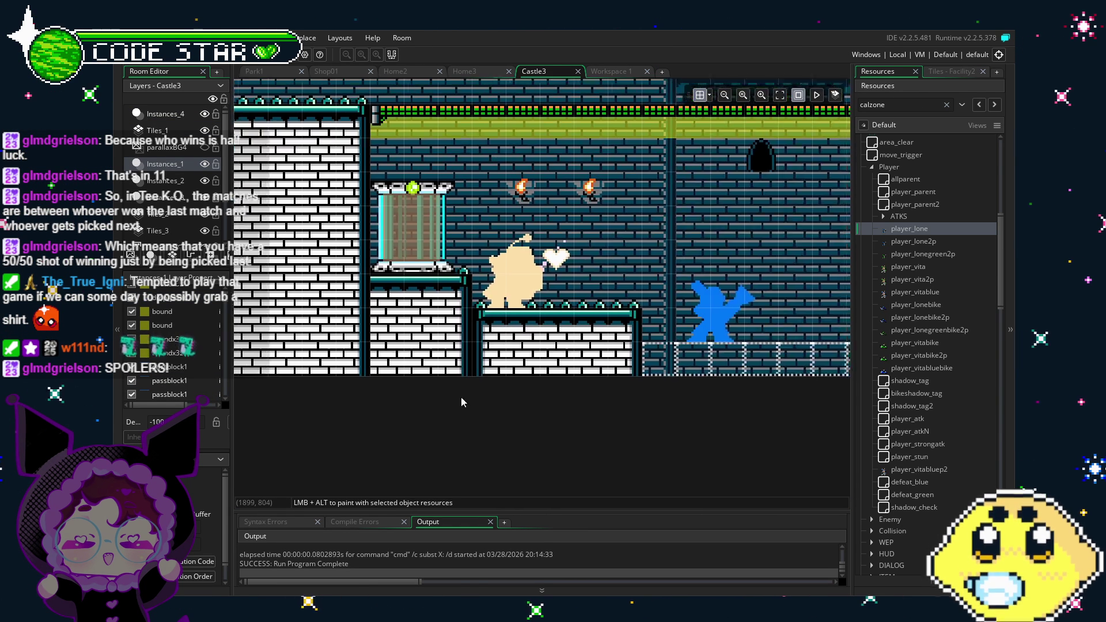
{"action": "scroll", "coordinate": [454, 430], "scroll_direction": "down", "scroll_amount": 2}
{"action": "key", "text": "ctrl+s"}
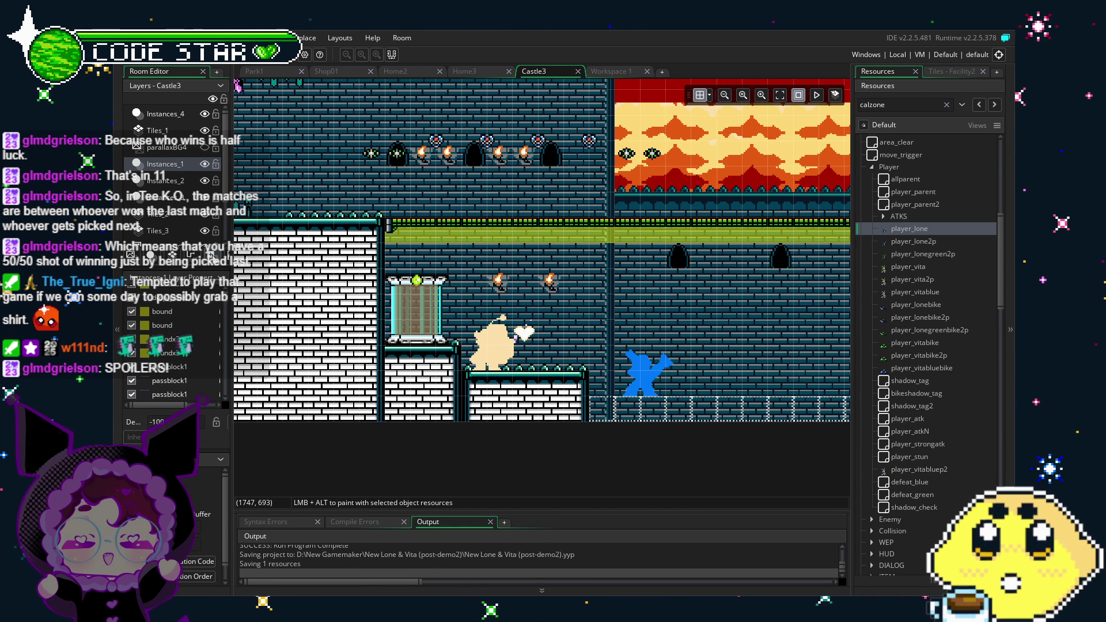
- Hide the Tiles_1 brick layer, pan toward the glass tube, and expand the Collision folder
{"action": "left_click", "coordinate": [205, 130]}
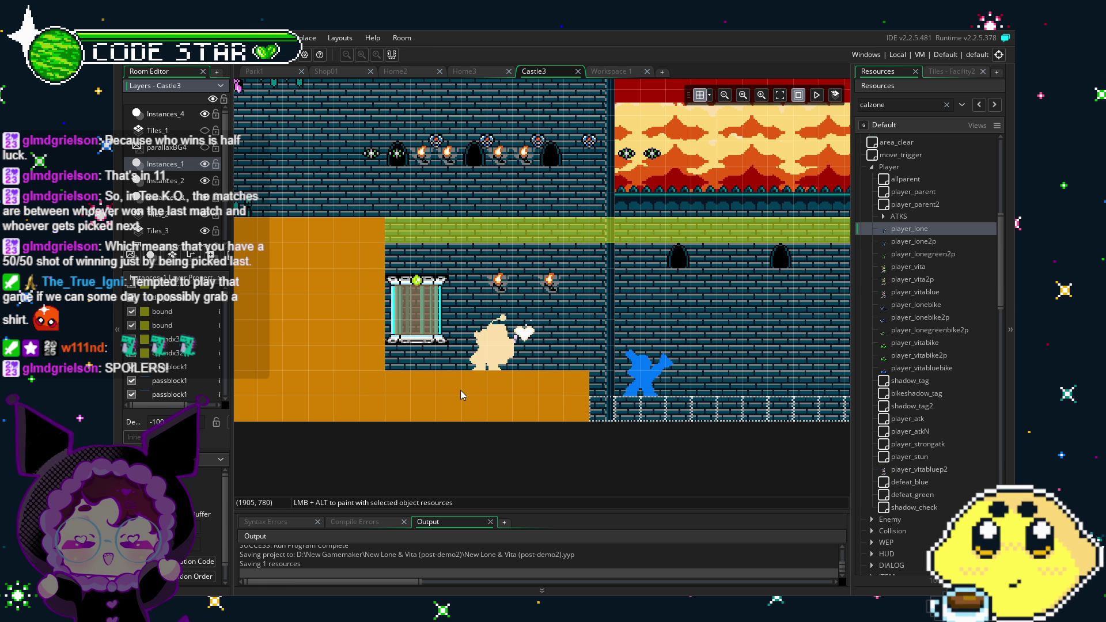
{"action": "left_click_drag", "start_coordinate": [461, 389], "coordinate": [573, 316]}
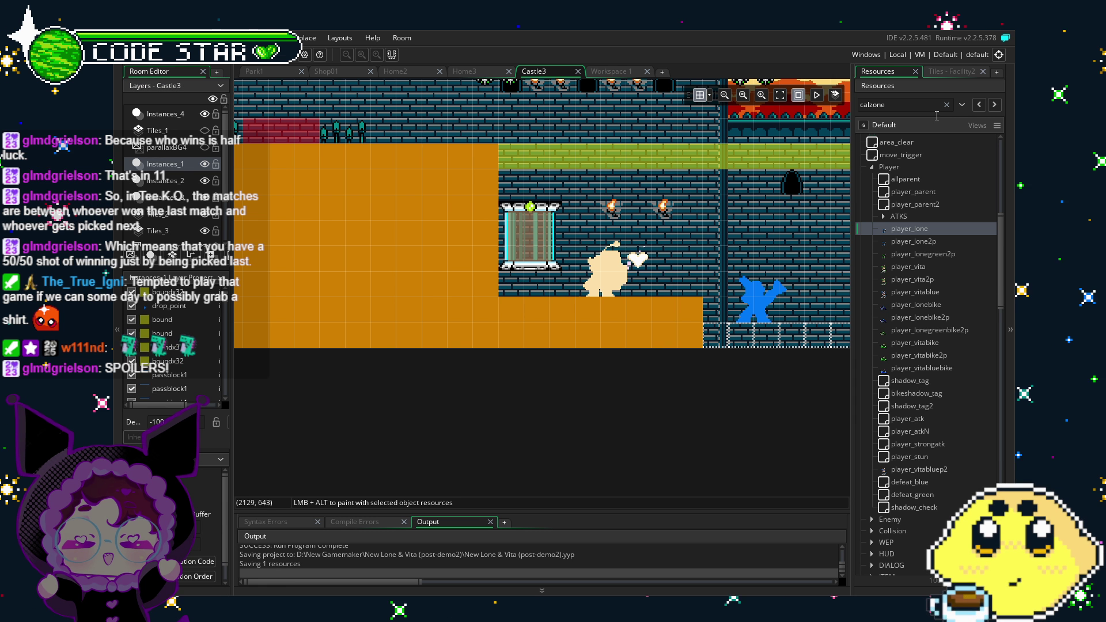
{"action": "left_click", "coordinate": [871, 530]}
{"action": "scroll", "coordinate": [921, 404], "scroll_direction": "down", "scroll_amount": 7}
{"action": "left_click", "coordinate": [908, 283]}
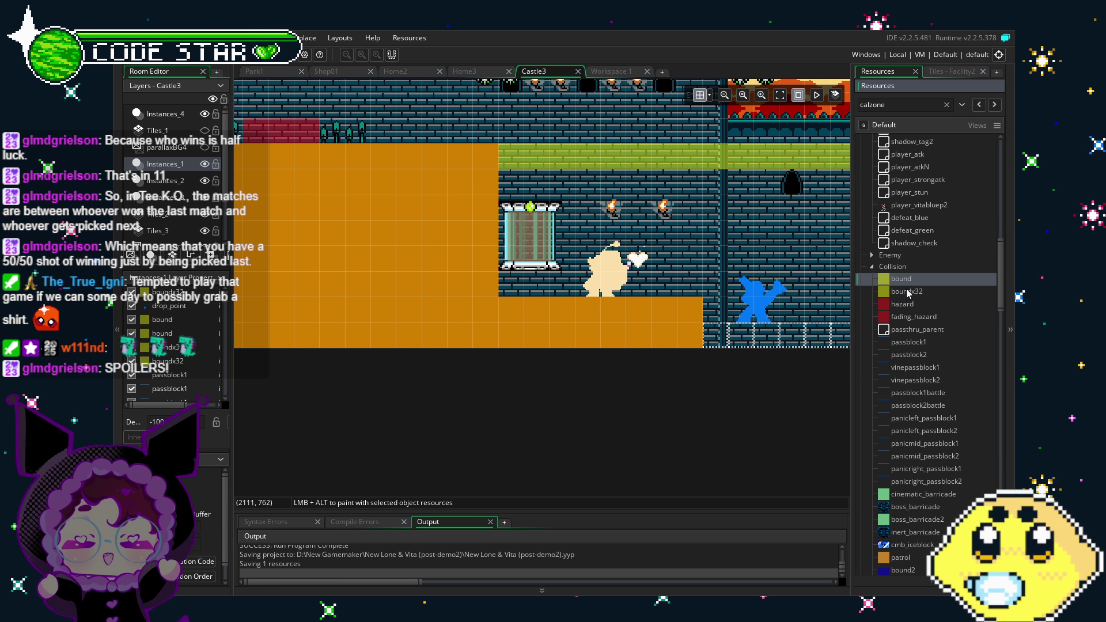
- Place a boundx32 block under the glass tube and stretch it wider and shorter
{"action": "left_click_drag", "start_coordinate": [908, 293], "coordinate": [522, 317]}
{"action": "left_click", "coordinate": [522, 314]}
{"action": "left_click_drag", "start_coordinate": [547, 316], "coordinate": [575, 293]}
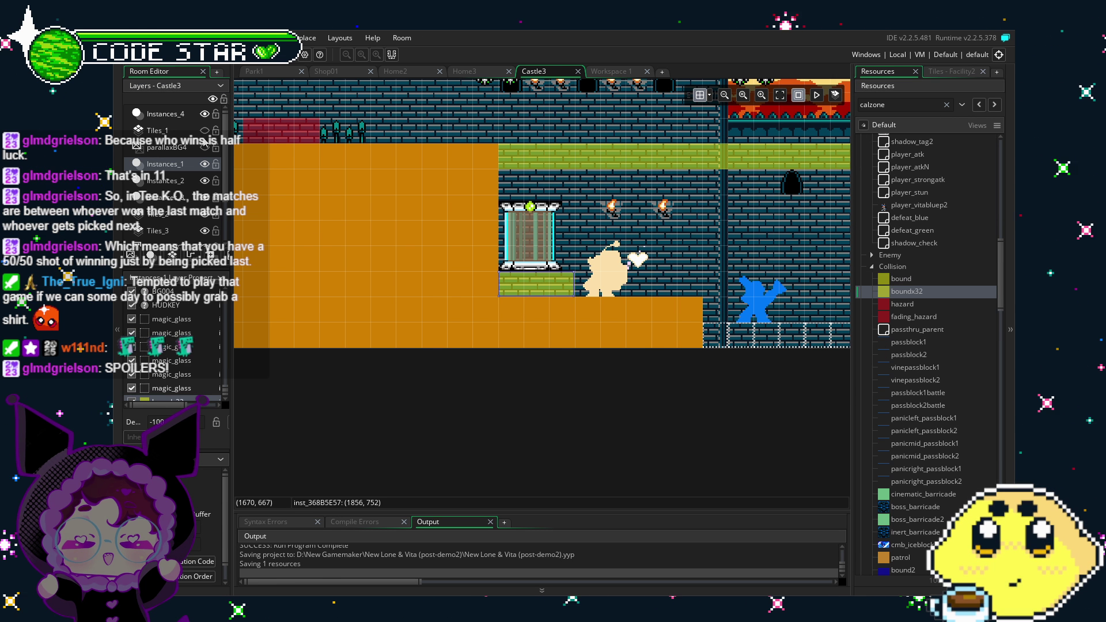
- Check beneath the large bound block, undo its move, and make Tiles_1 visible again
{"action": "left_click", "coordinate": [205, 136]}
{"action": "left_click", "coordinate": [459, 222]}
{"action": "left_click_drag", "start_coordinate": [459, 219], "coordinate": [464, 196]}
{"action": "key", "text": "ctrl+z"}
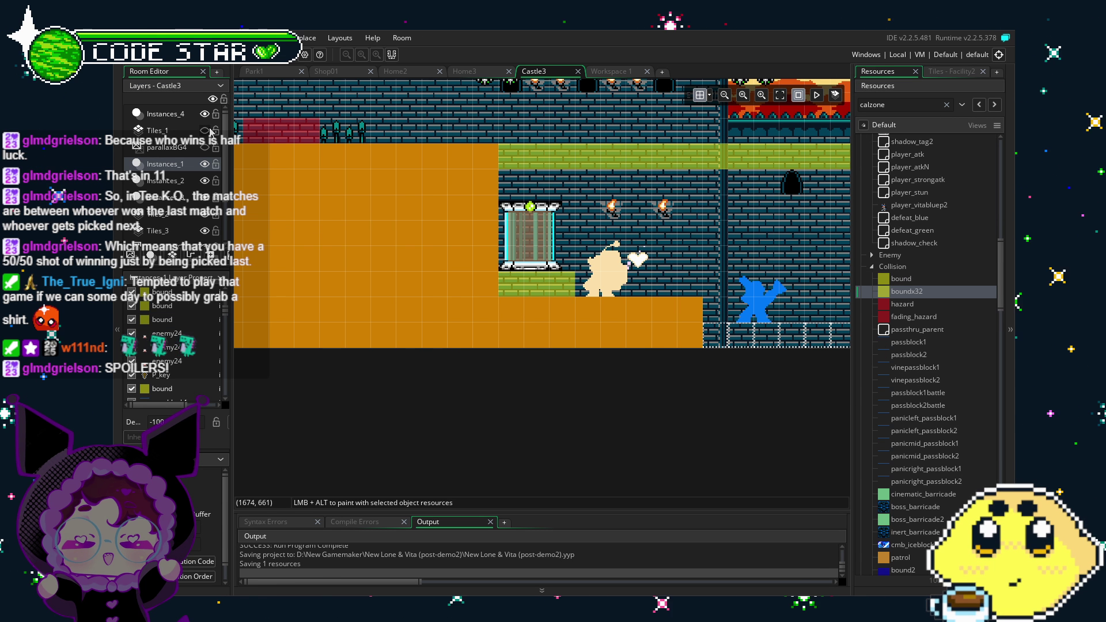
{"action": "left_click", "coordinate": [205, 131]}
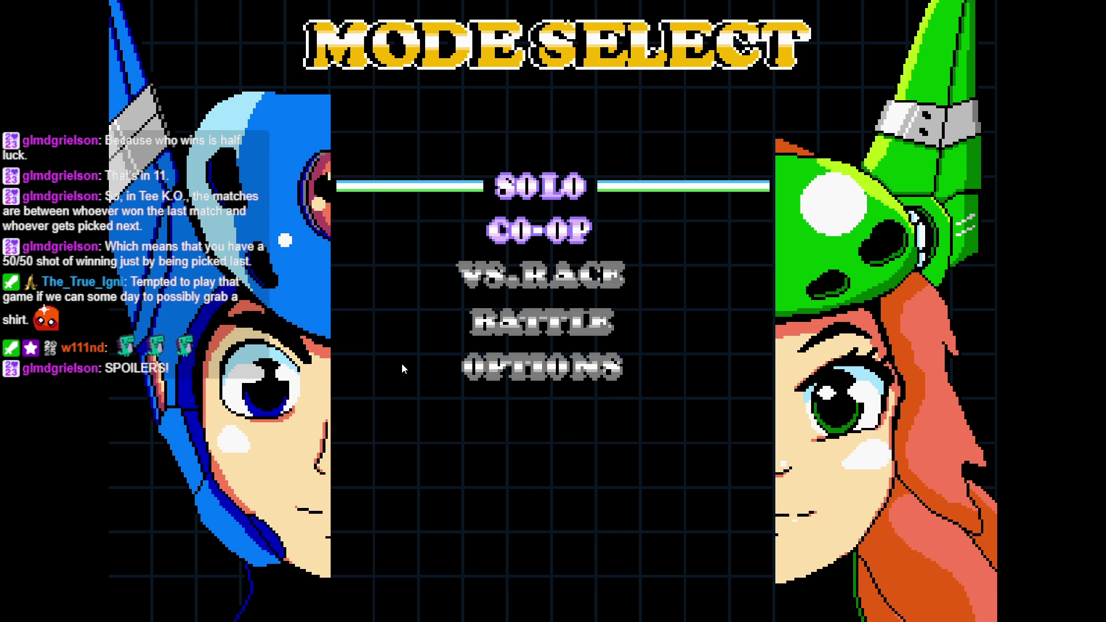
- Choose SOLO on the Mode Select menu to start a solo game
{"action": "key", "text": "Return"}
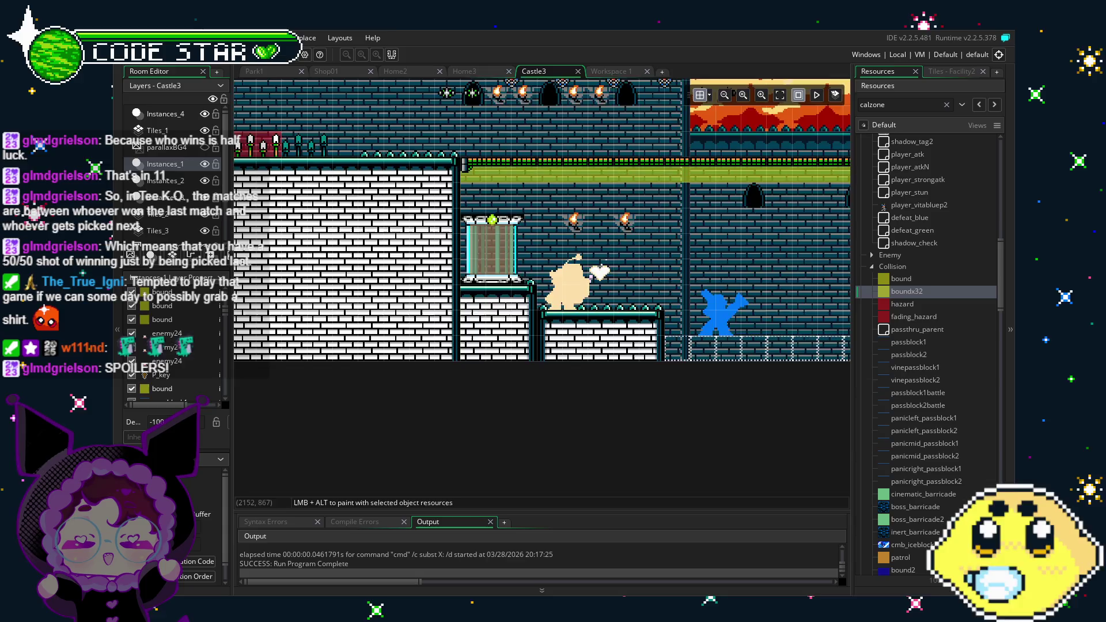
- Switch from Castle3 to the Shop01 room and collapse the Collision folder in Resources
{"action": "left_click_drag", "start_coordinate": [702, 382], "coordinate": [503, 431]}
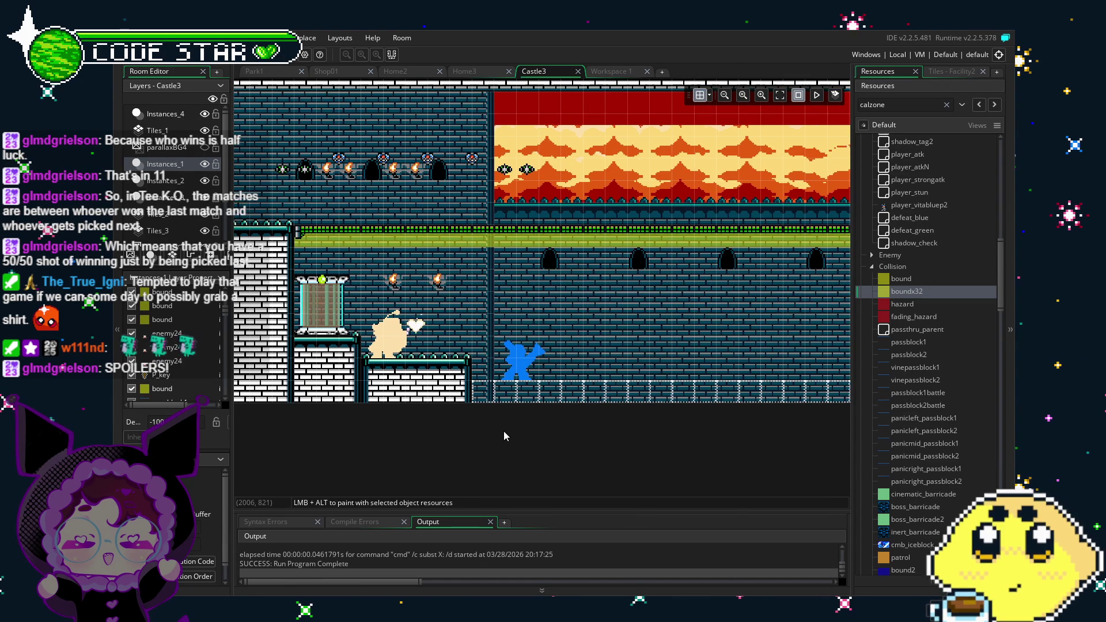
{"action": "key", "text": "ctrl+Tab"}
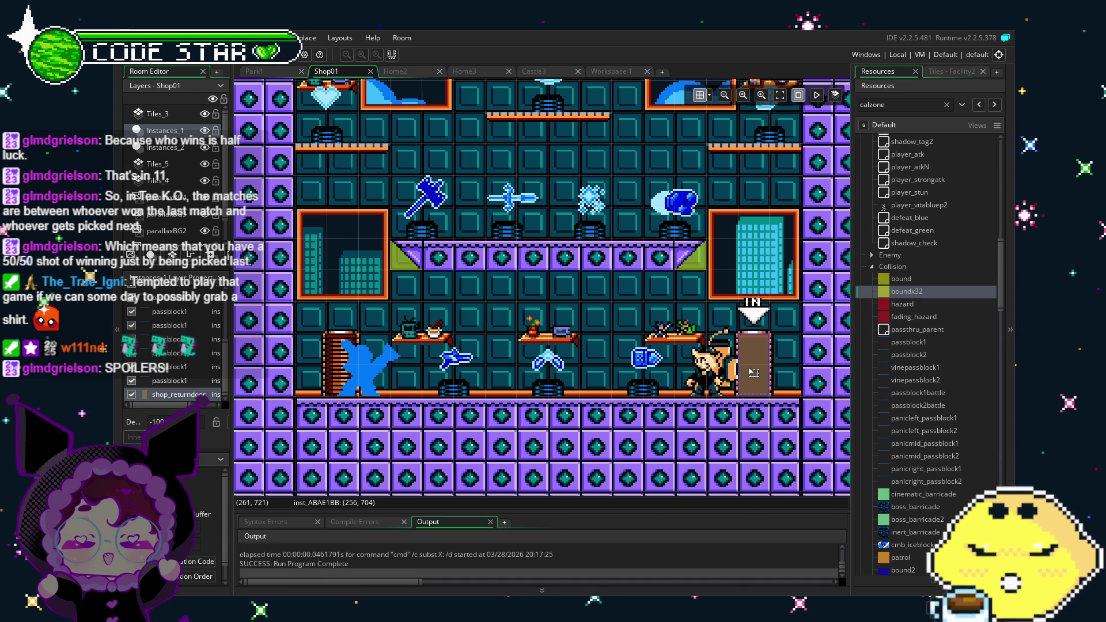
{"action": "scroll", "coordinate": [936, 427], "scroll_direction": "down", "scroll_amount": 5}
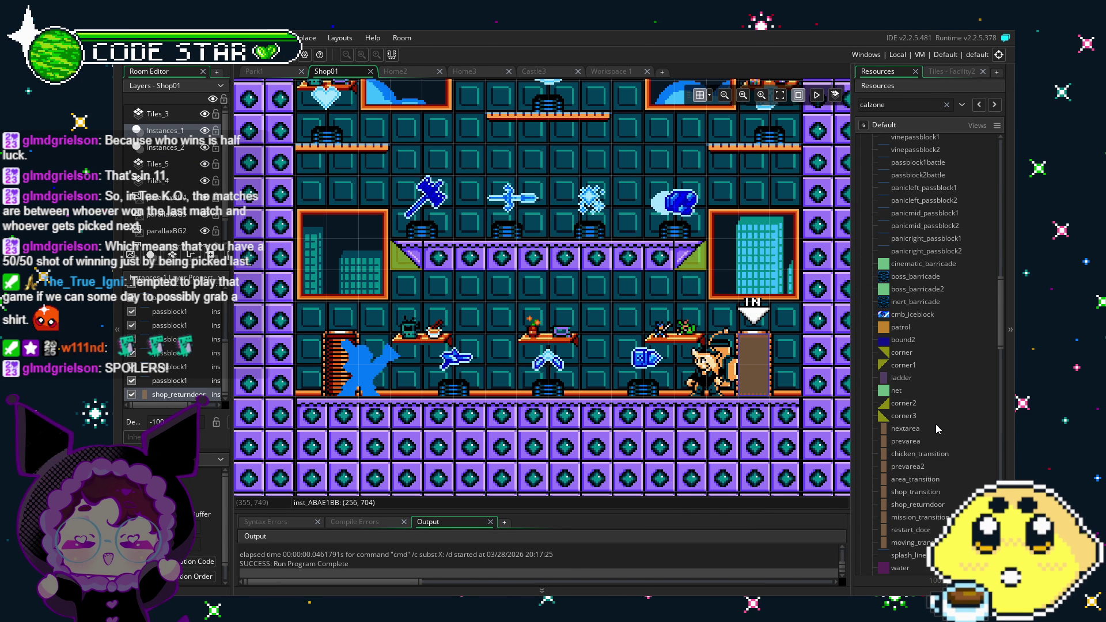
{"action": "scroll", "coordinate": [935, 424], "scroll_direction": "down", "scroll_amount": 2}
{"action": "scroll", "coordinate": [935, 424], "scroll_direction": "up", "scroll_amount": 8}
{"action": "scroll", "coordinate": [935, 424], "scroll_direction": "up", "scroll_amount": 2}
{"action": "left_click", "coordinate": [871, 312]}
{"action": "scroll", "coordinate": [919, 407], "scroll_direction": "down", "scroll_amount": 2}
{"action": "scroll", "coordinate": [918, 407], "scroll_direction": "up", "scroll_amount": 6}
{"action": "scroll", "coordinate": [917, 402], "scroll_direction": "up", "scroll_amount": 1}
- Open player_lone's events and inspect the exit door instance in the Shop01 room
{"action": "double_click", "coordinate": [915, 218]}
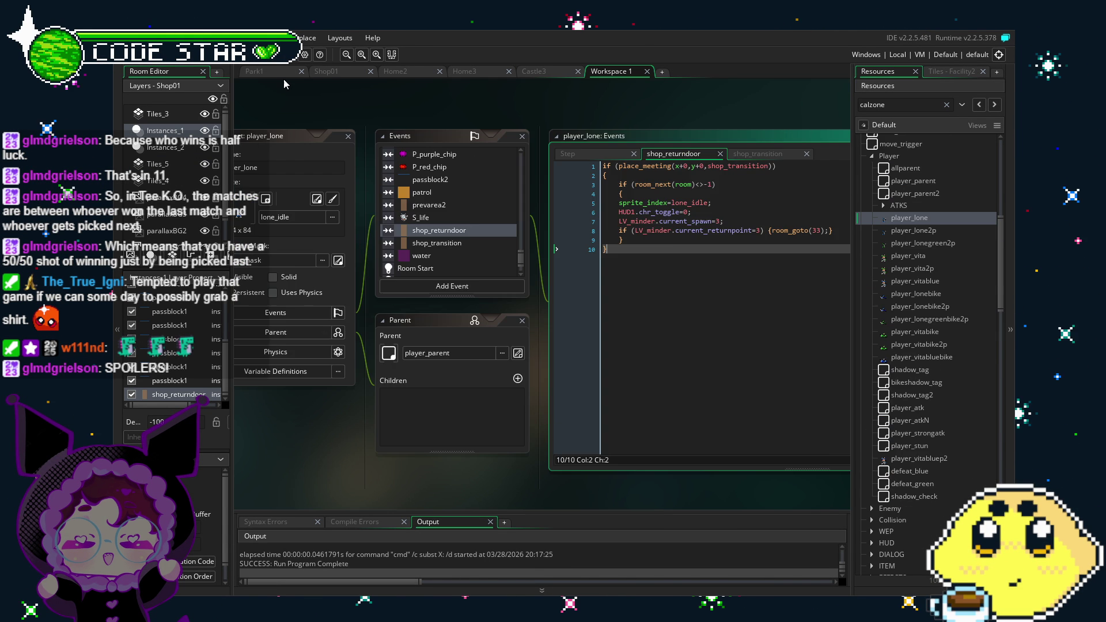
{"action": "left_click", "coordinate": [281, 72]}
{"action": "left_click", "coordinate": [334, 71]}
{"action": "left_click", "coordinate": [765, 361]}
{"action": "left_click", "coordinate": [610, 72]}
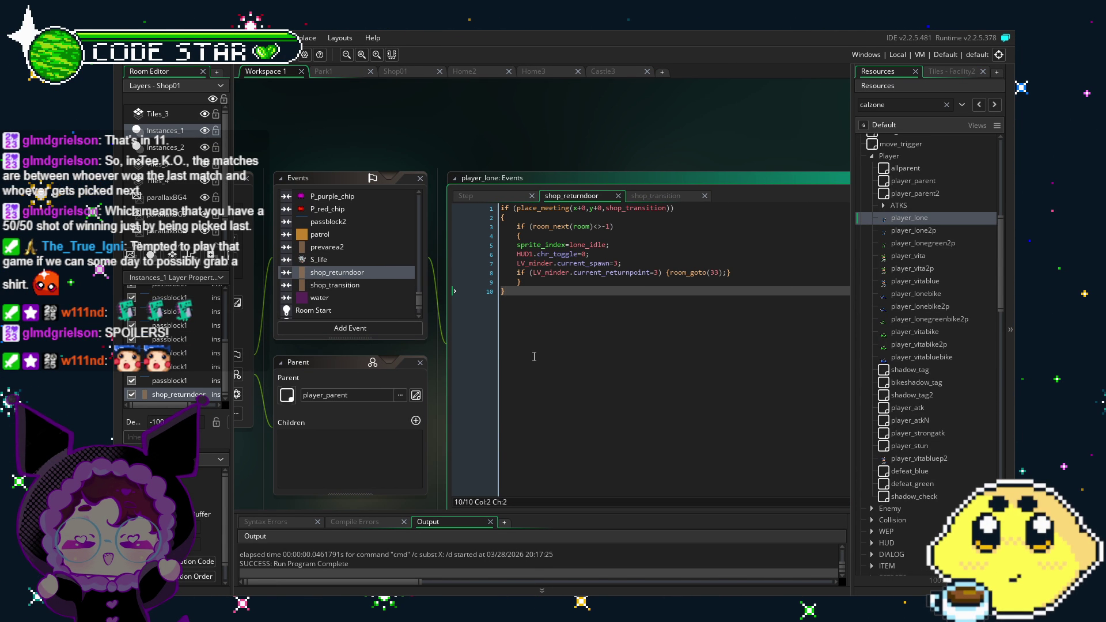
- Review the room_goto(33) call and compare it with the shop_transition event code
{"action": "left_click", "coordinate": [720, 270]}
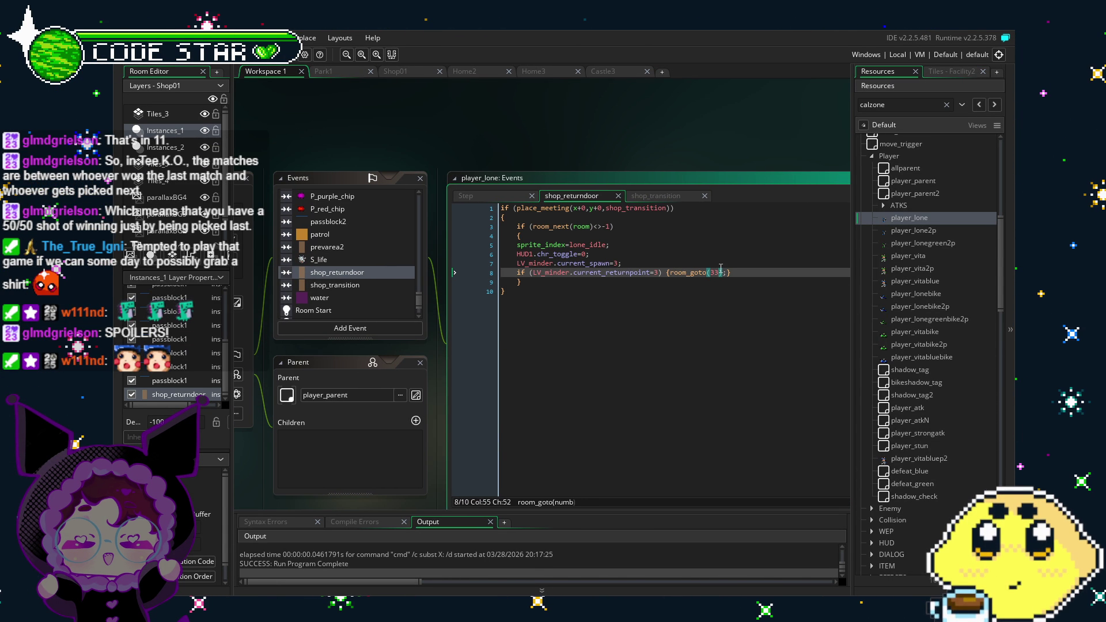
{"action": "left_click", "coordinate": [726, 291]}
{"action": "left_click_drag", "start_coordinate": [437, 144], "coordinate": [468, 136]}
{"action": "left_click", "coordinate": [406, 278]}
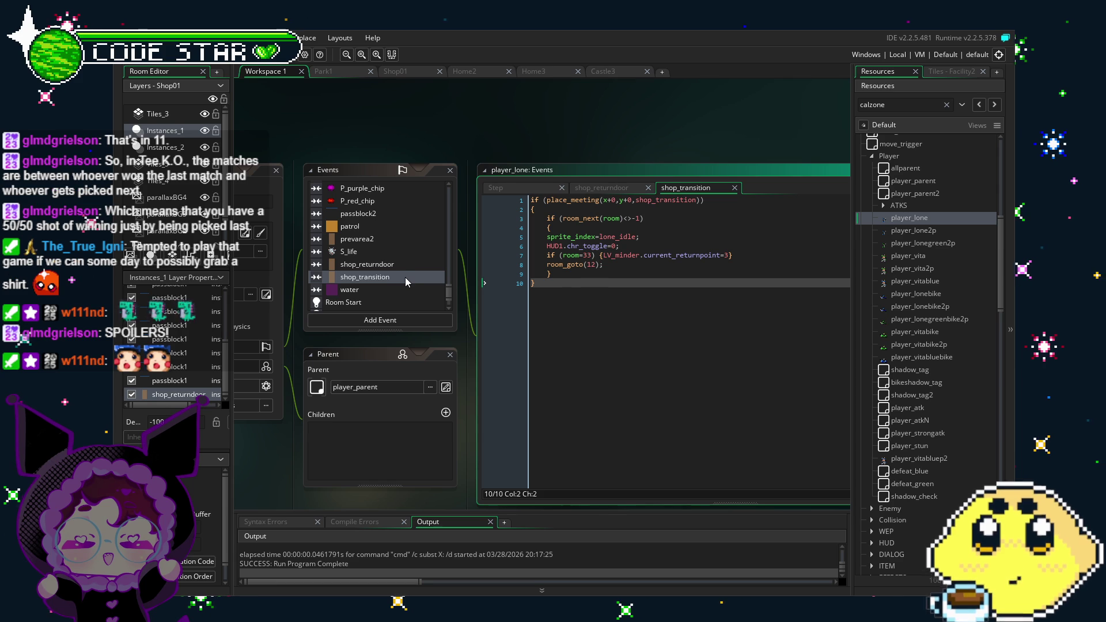
{"action": "left_click", "coordinate": [403, 264]}
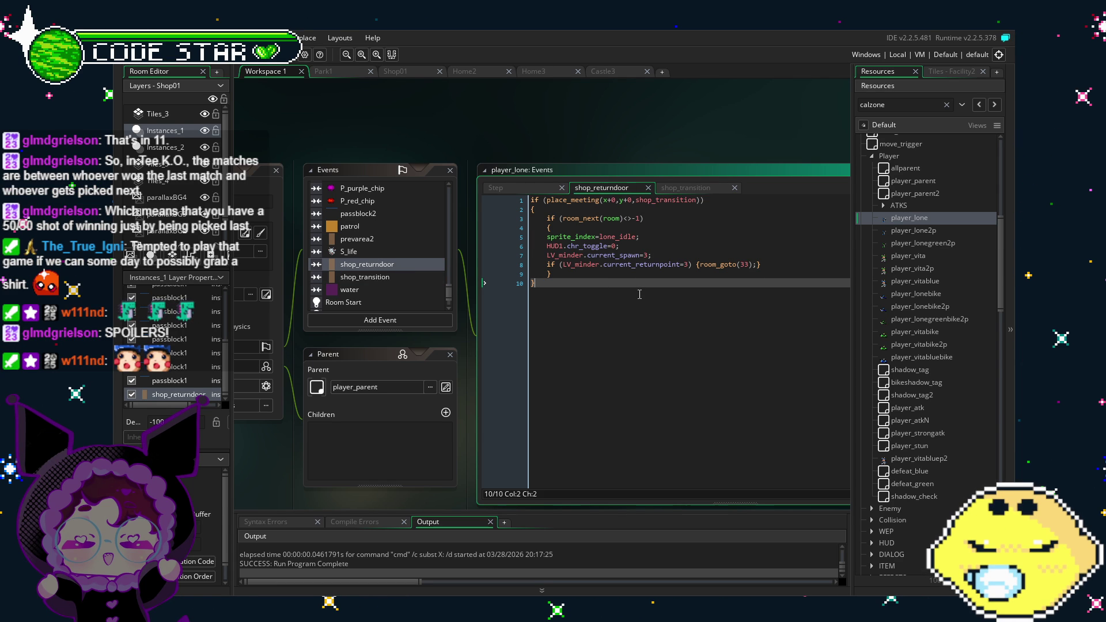
- Change place_meeting's shop_transition to shop_returndoor, save, and run the game
{"action": "left_click_drag", "start_coordinate": [695, 200], "coordinate": [655, 200]}
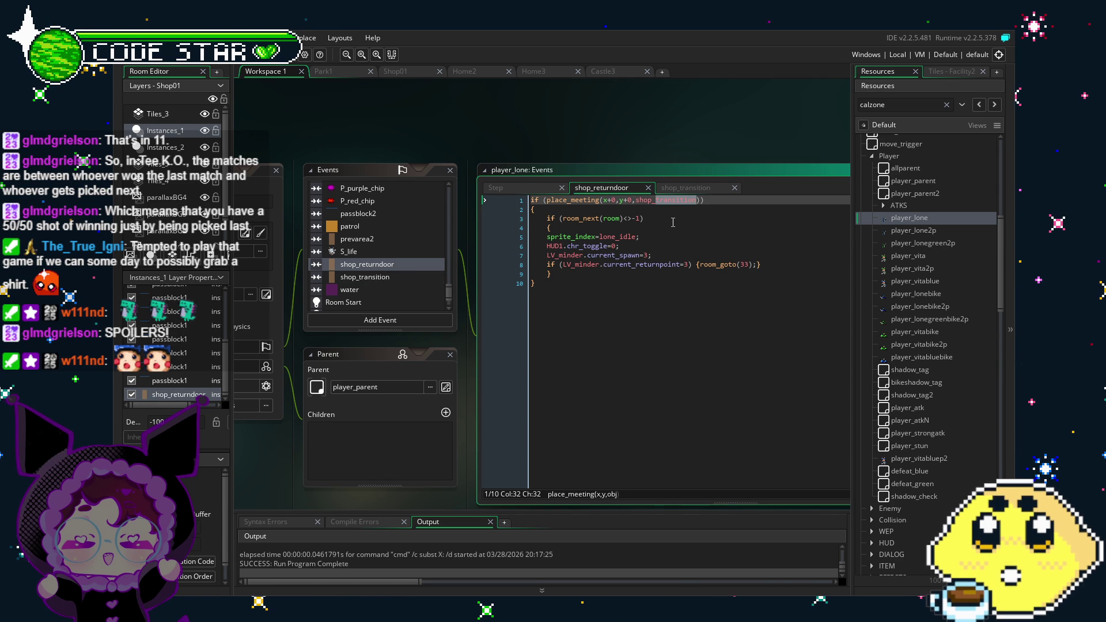
{"action": "type", "text": "returndoo"}
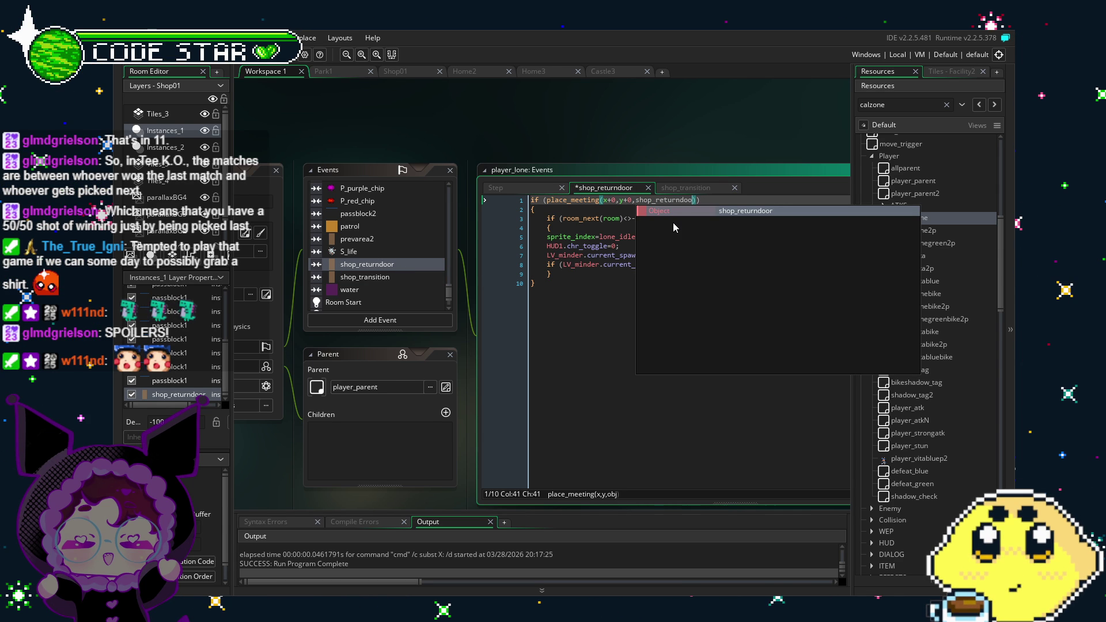
{"action": "type", "text": "r"}
{"action": "key", "text": "ctrl+s"}
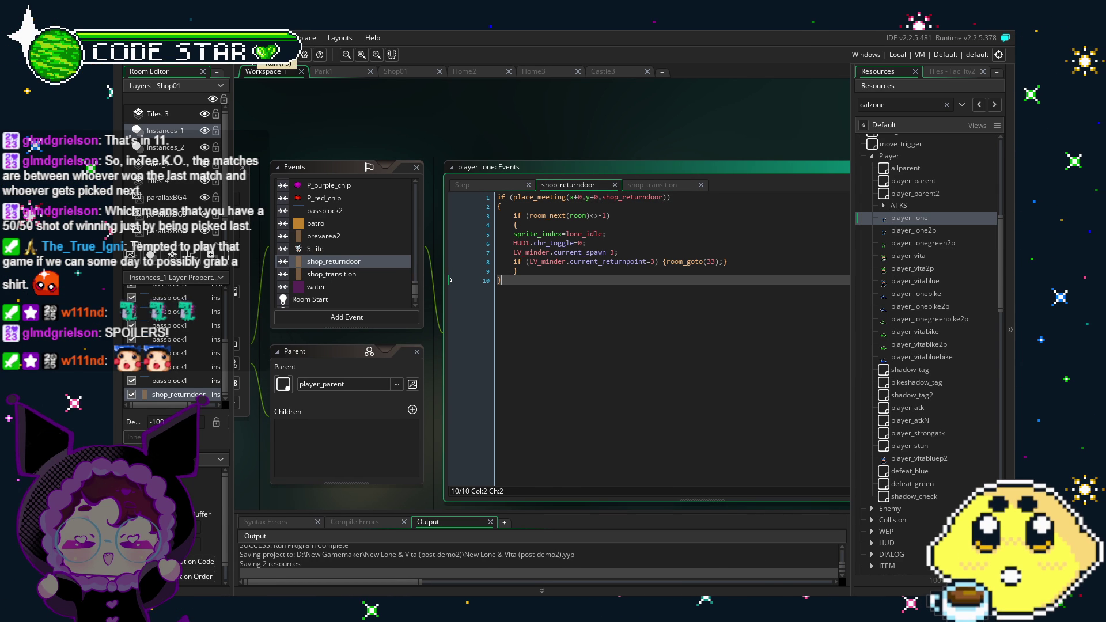
{"action": "left_click", "coordinate": [270, 55]}
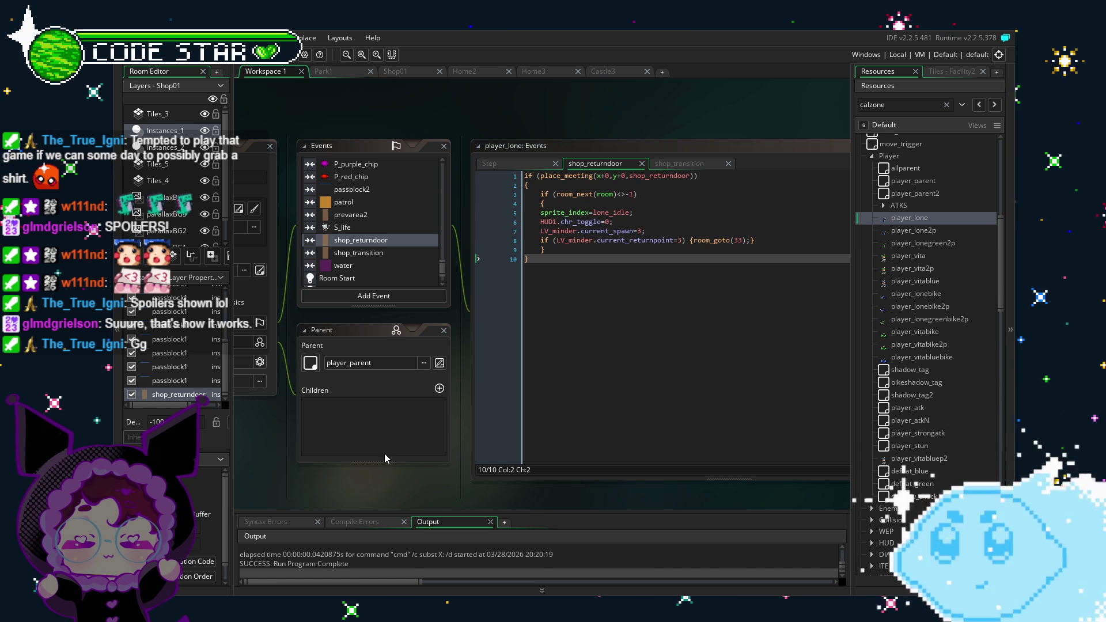
- Save the project with the finished shop_returndoor code and close GameMaker Studio 2
{"action": "key", "text": "ctrl+s"}
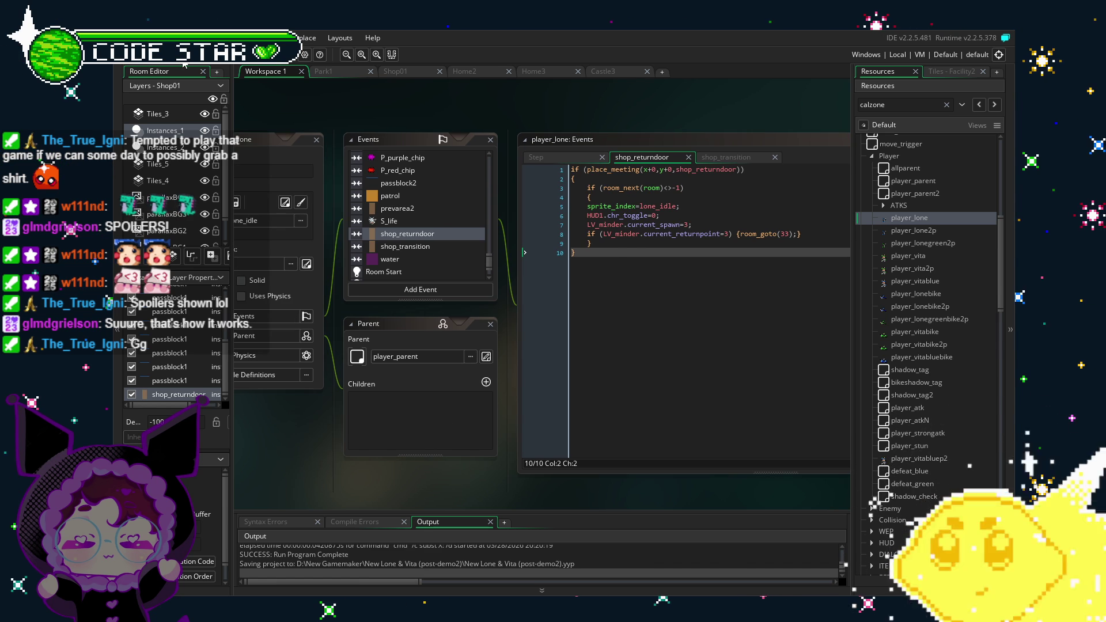
{"action": "scroll", "coordinate": [320, 447], "scroll_direction": "down", "scroll_amount": 1}
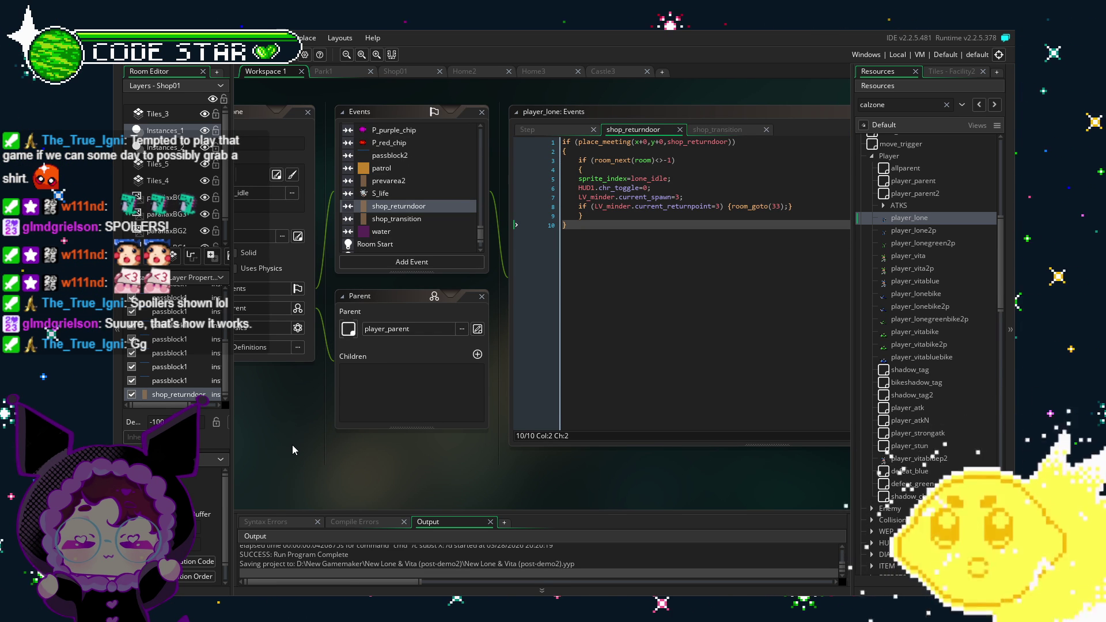
{"action": "key", "text": "ctrl+s"}
{"action": "left_click_drag", "start_coordinate": [283, 426], "coordinate": [316, 415]}
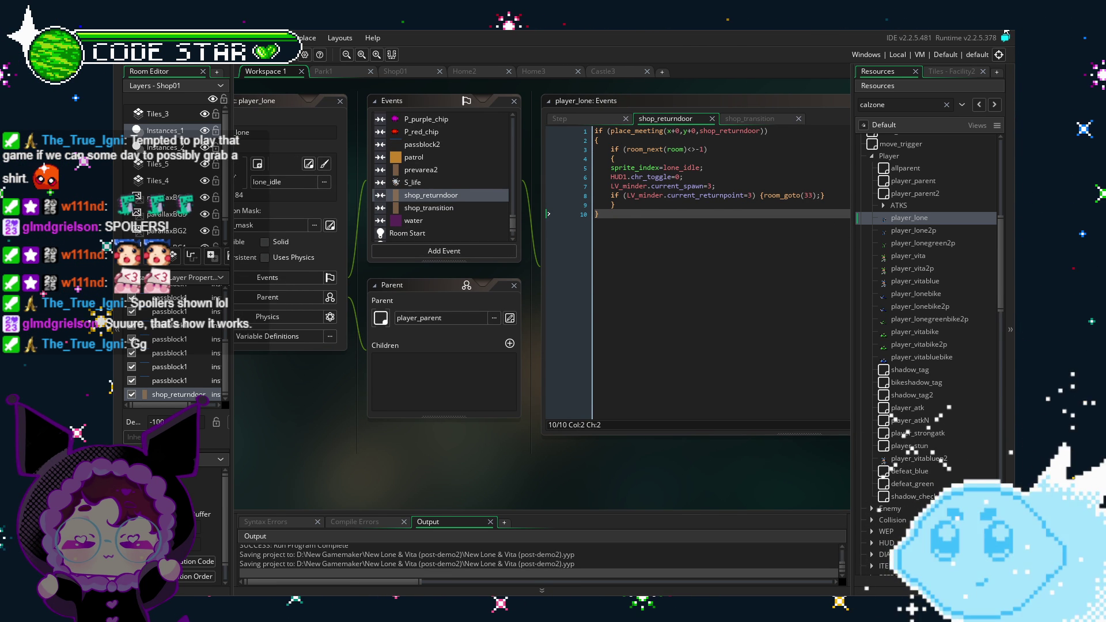
{"action": "left_click", "coordinate": [1006, 33]}
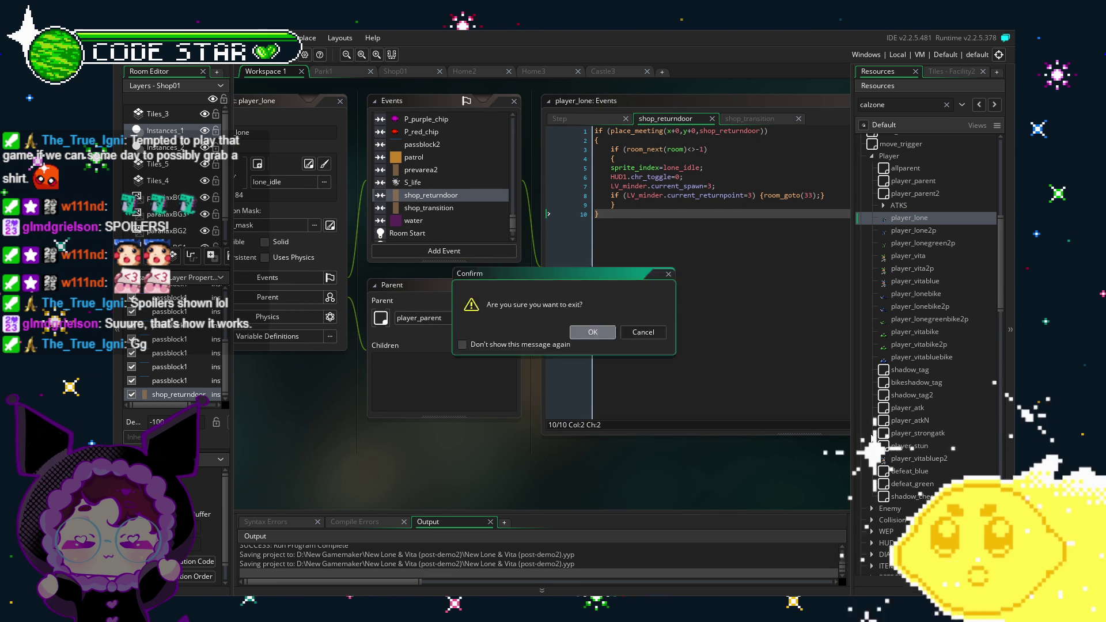
- Confirm the 'Are you sure you want to exit?' prompt with OK
{"action": "left_click", "coordinate": [591, 332]}
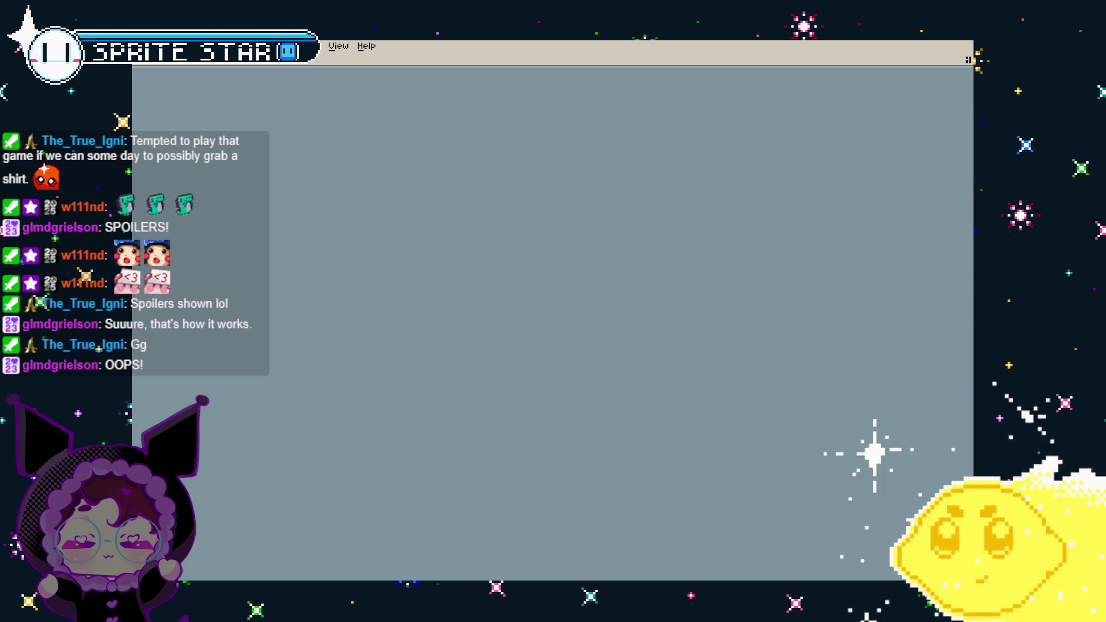
- Open cannon.aseprite from the Lone & Vita Shop folder, after briefly checking Weapons
{"action": "key", "text": "ctrl+o"}
{"action": "left_click", "coordinate": [235, 101]}
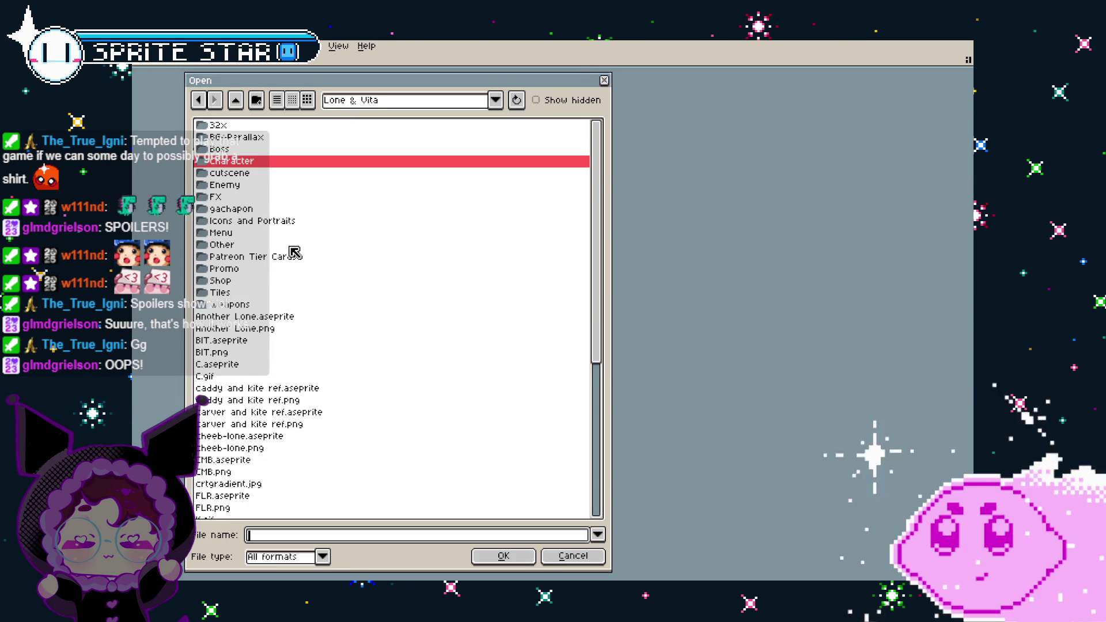
{"action": "double_click", "coordinate": [236, 304]}
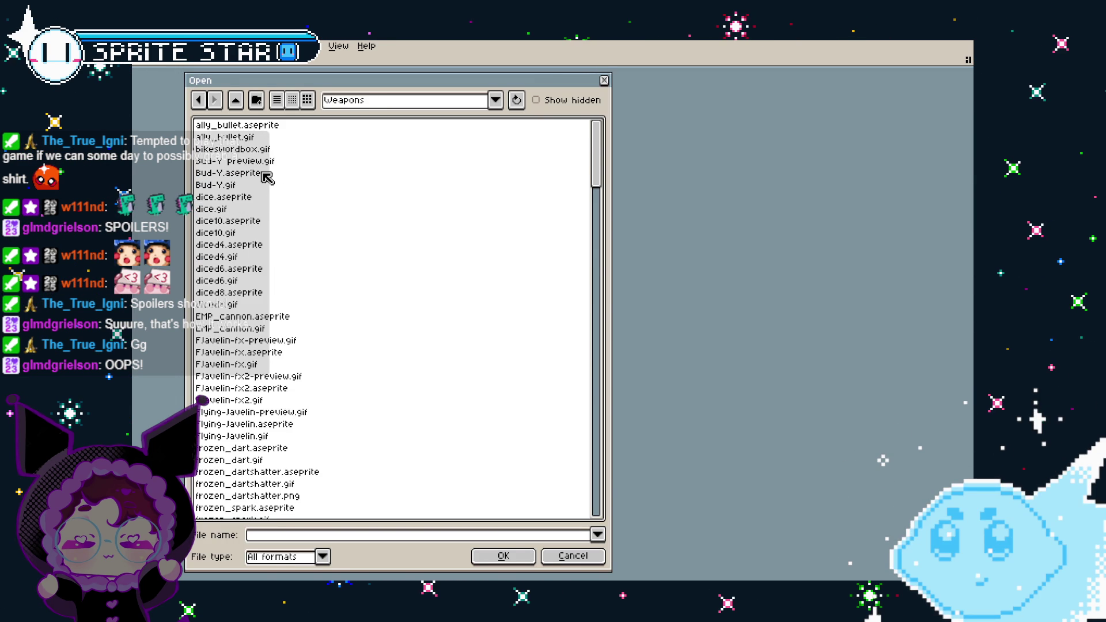
{"action": "scroll", "coordinate": [279, 257], "scroll_direction": "down", "scroll_amount": 10}
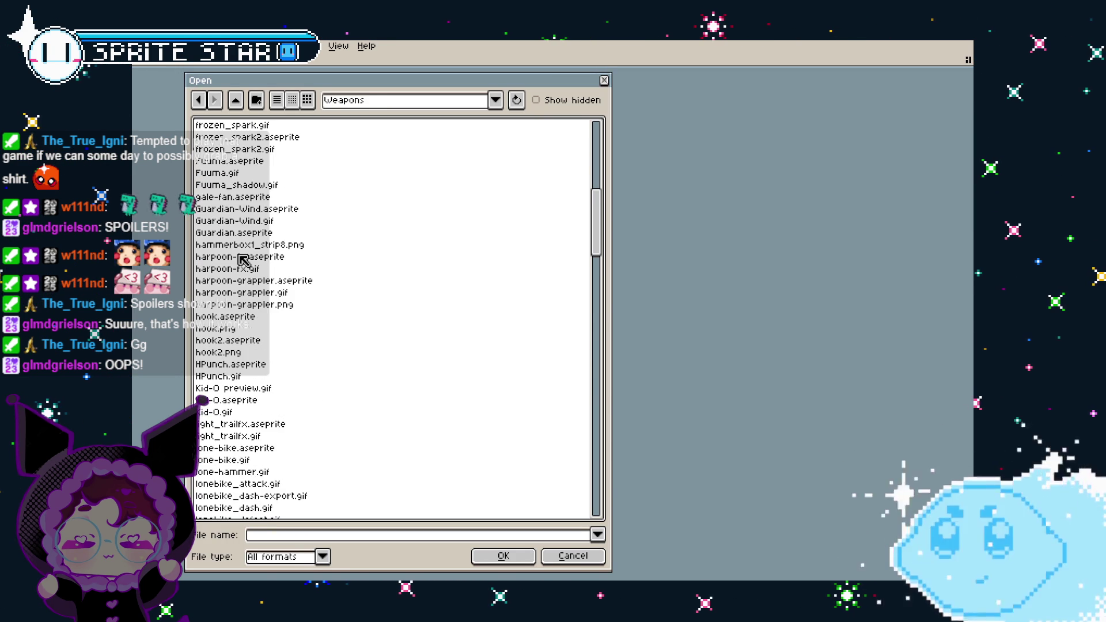
{"action": "left_click", "coordinate": [235, 101]}
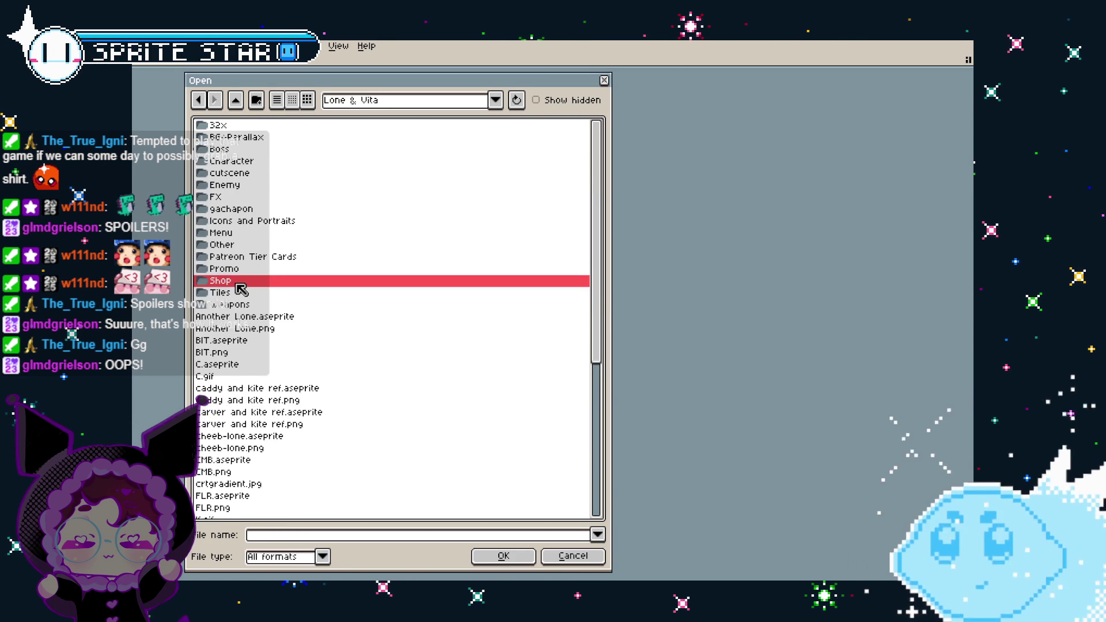
{"action": "double_click", "coordinate": [239, 286]}
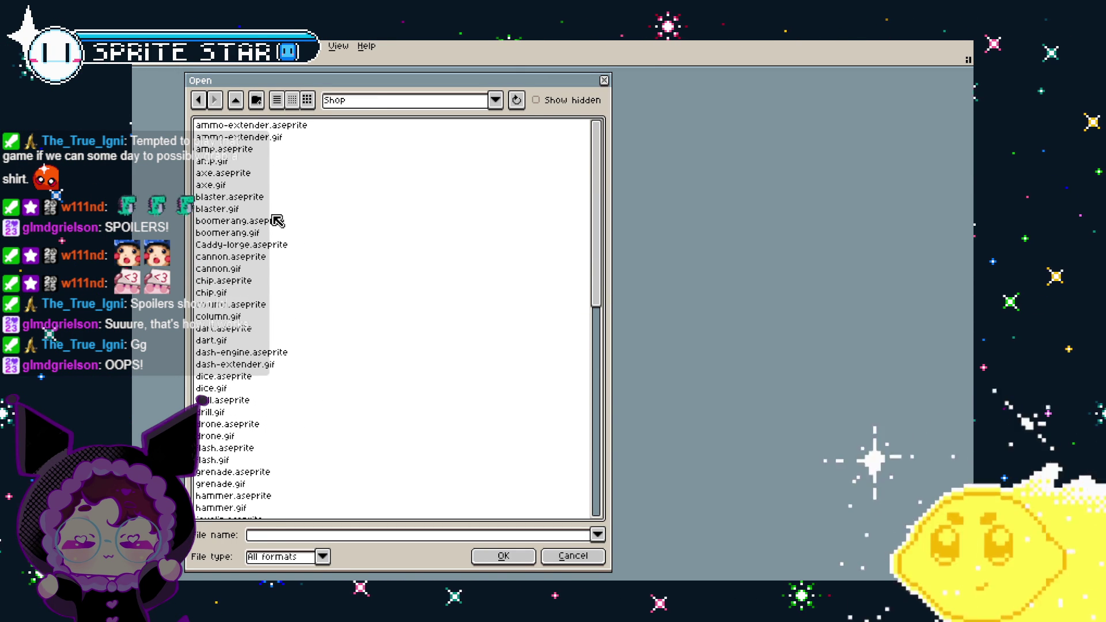
{"action": "left_click", "coordinate": [261, 259]}
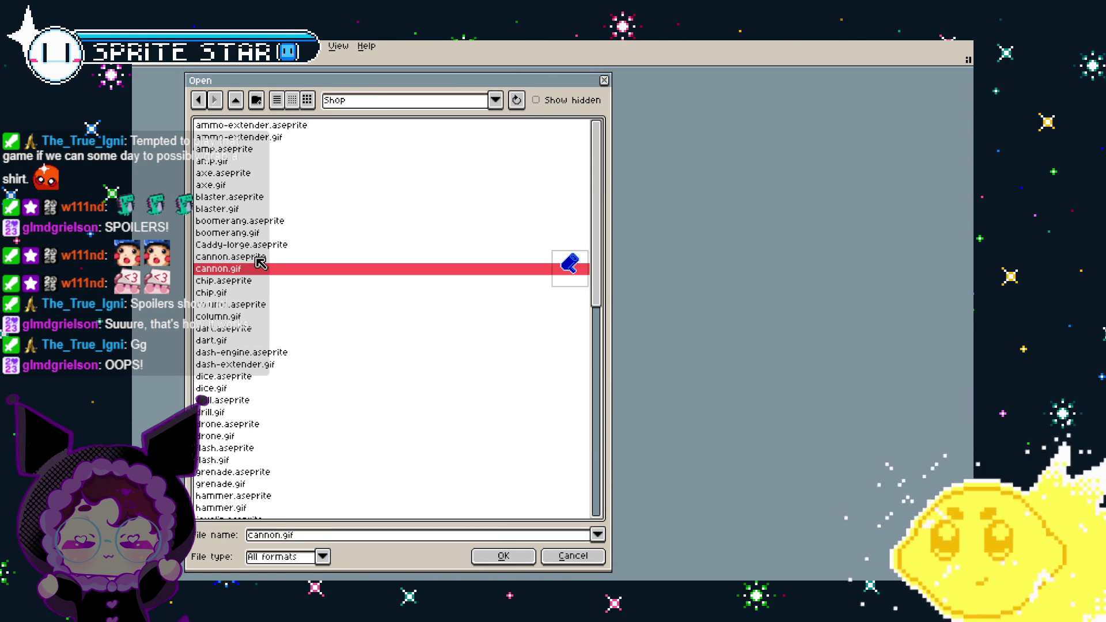
{"action": "left_click", "coordinate": [488, 559]}
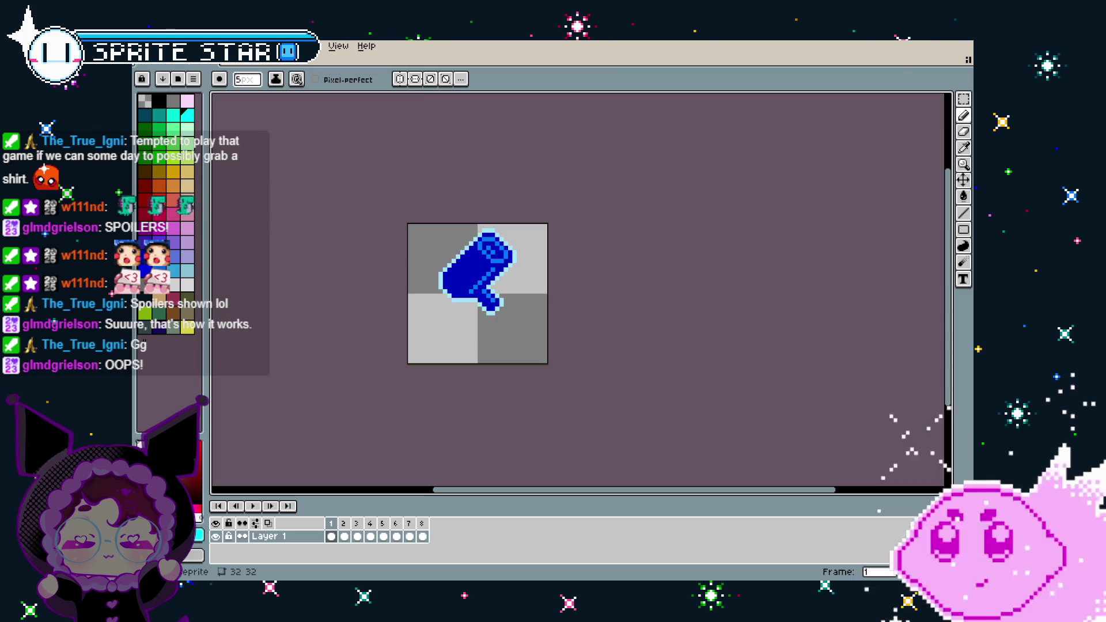
- Open vita_grappler.gif through File > Open Recent
{"action": "left_click", "coordinate": [144, 46]}
{"action": "mouse_move", "coordinate": [159, 90]}
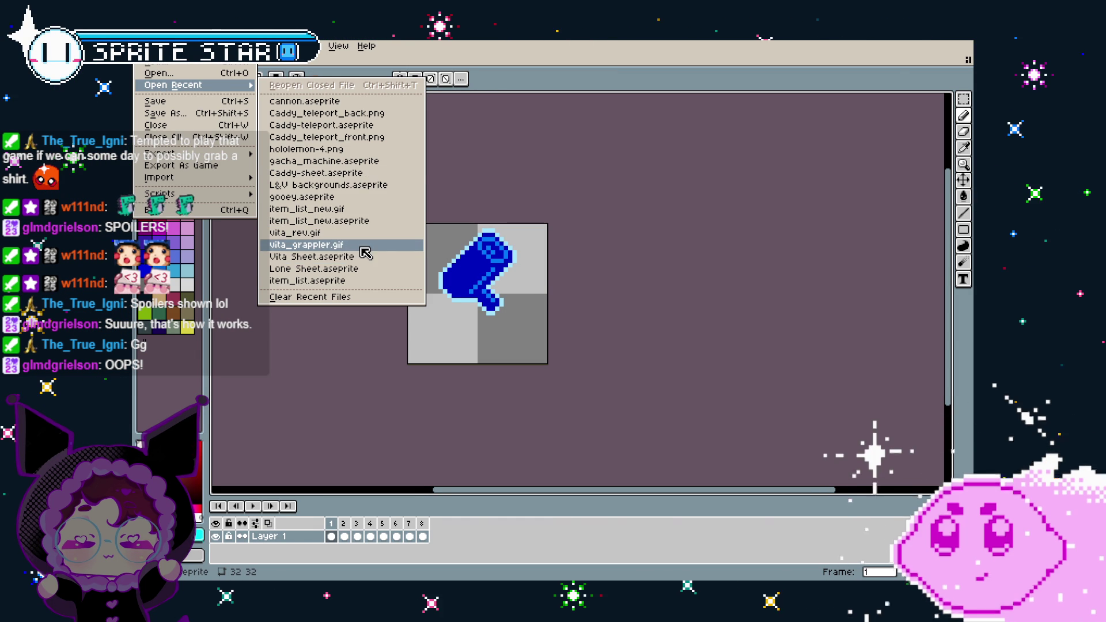
{"action": "left_click", "coordinate": [362, 248]}
{"action": "key", "text": "alt+e"}
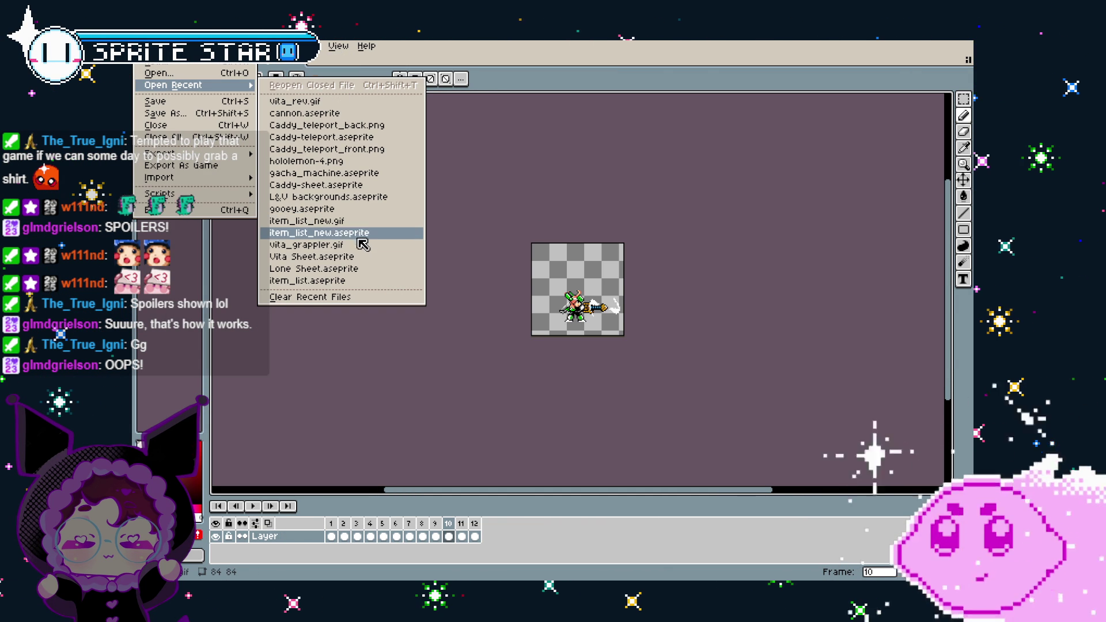
- Open Lone Sheet.aseprite from the recent files list
{"action": "left_click", "coordinate": [322, 269]}
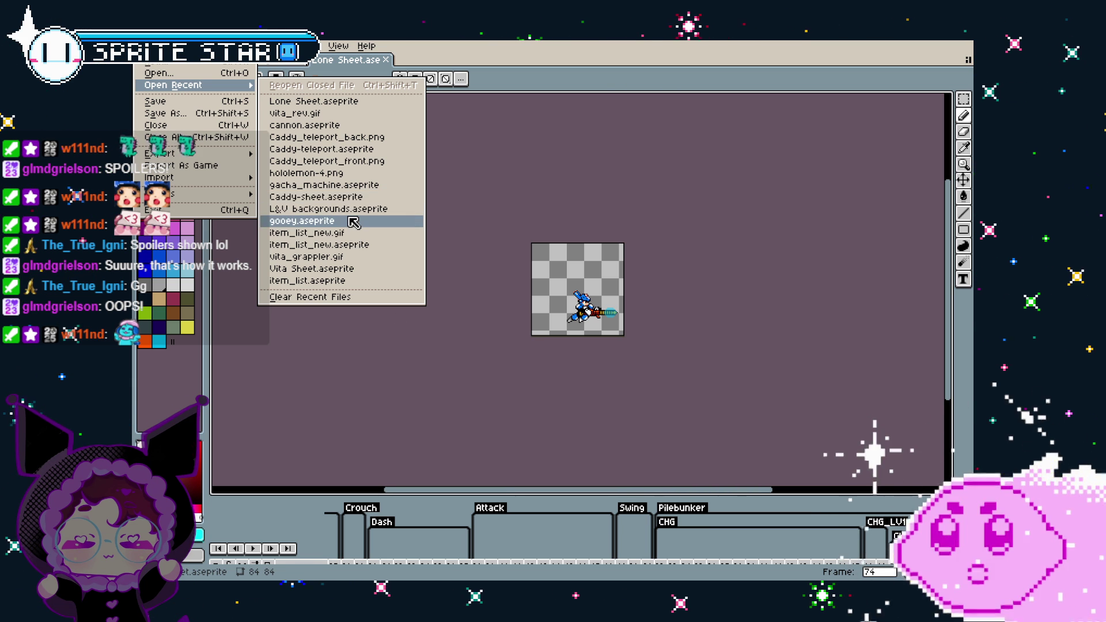
- Zoom in on Lone Sheet frame 74 and enlarge the timeline to show the Head, Arms, Weapon and Body layers
{"action": "left_click", "coordinate": [405, 349]}
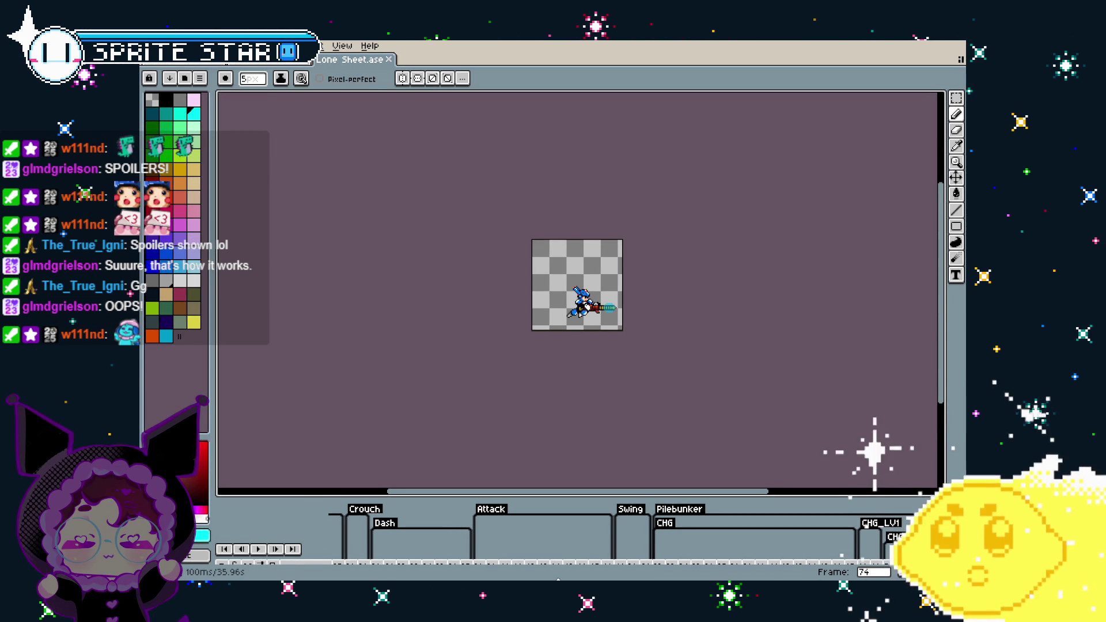
{"action": "scroll", "coordinate": [563, 329], "scroll_direction": "up", "scroll_amount": 4}
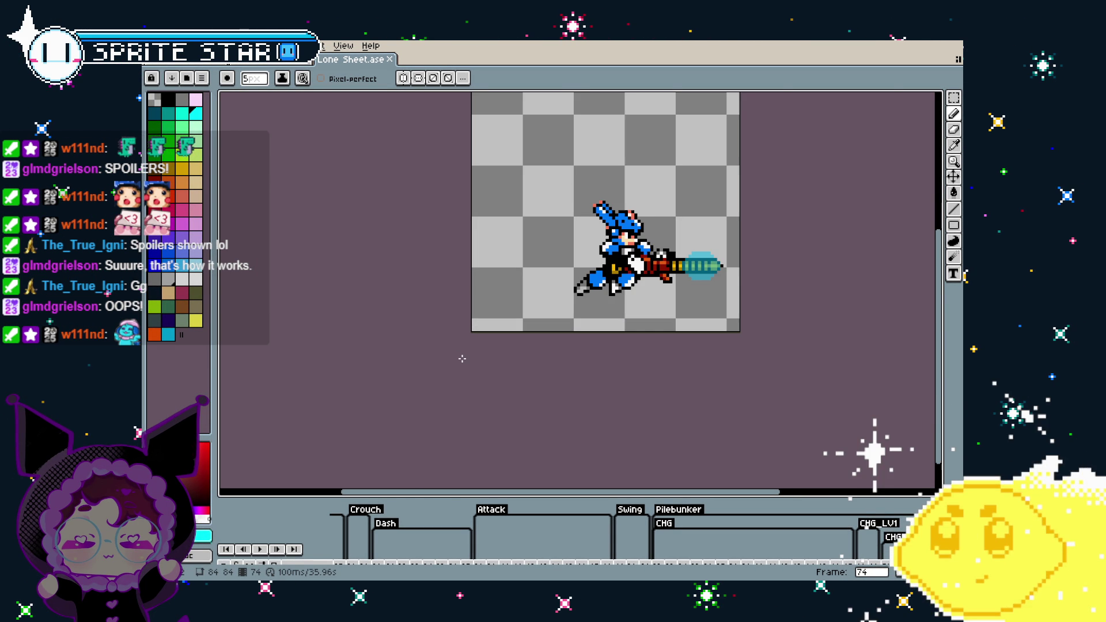
{"action": "scroll", "coordinate": [364, 402], "scroll_direction": "down", "scroll_amount": 1}
{"action": "scroll", "coordinate": [399, 265], "scroll_direction": "up", "scroll_amount": 2}
{"action": "left_click_drag", "start_coordinate": [454, 500], "coordinate": [453, 376]}
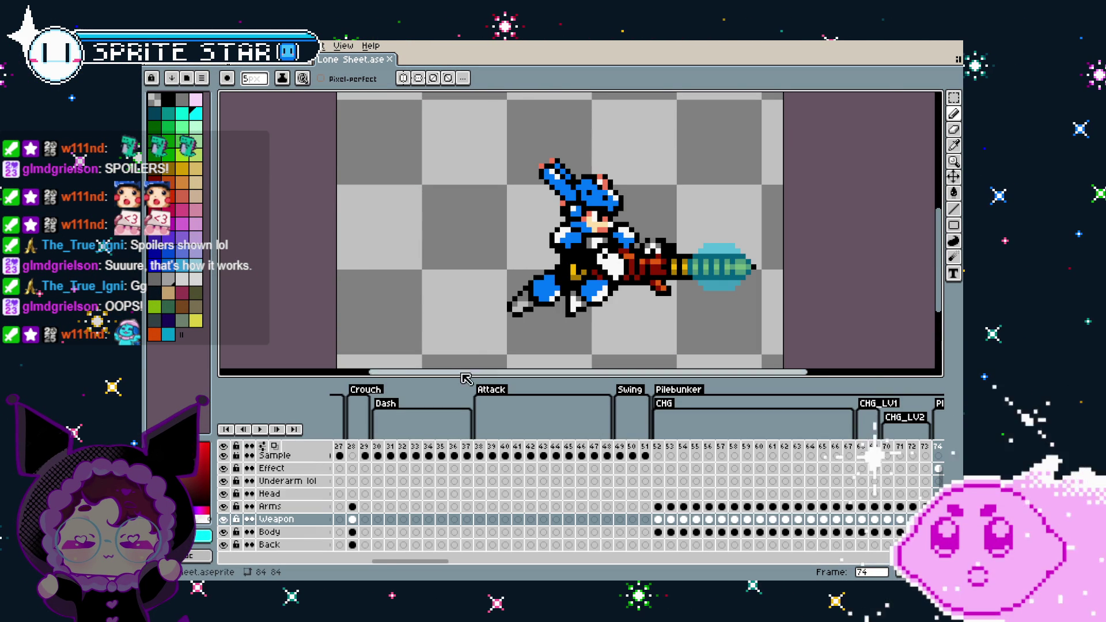
{"action": "scroll", "coordinate": [417, 295], "scroll_direction": "down", "scroll_amount": 1}
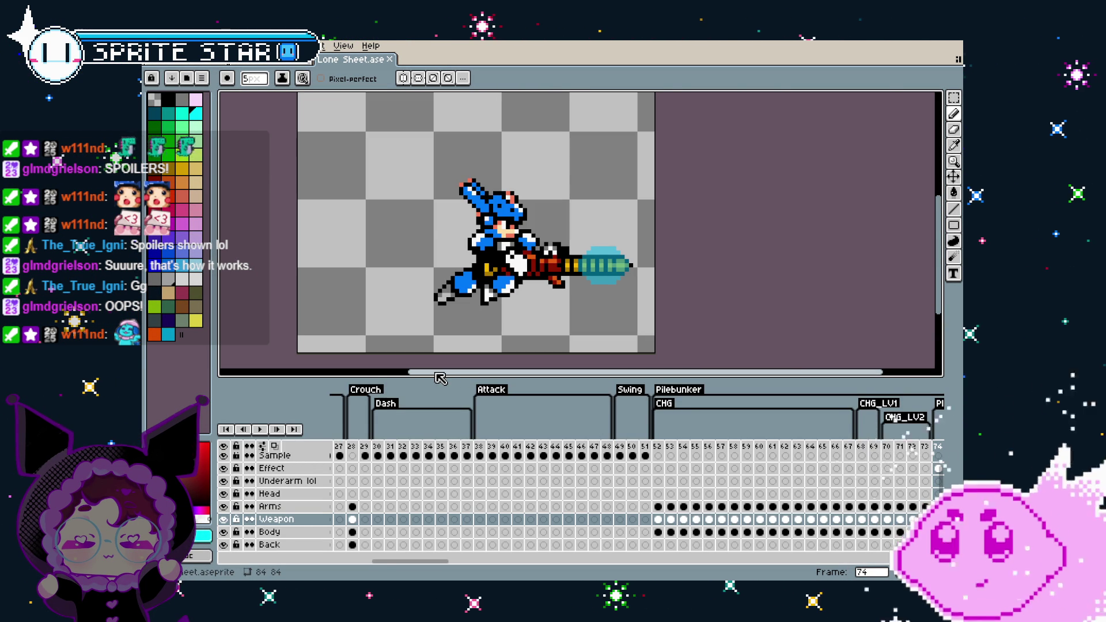
{"action": "mouse_move", "coordinate": [440, 378]}
{"action": "left_mouse_down"}
{"action": "mouse_move", "coordinate": [426, 394]}
{"action": "mouse_move", "coordinate": [426, 428]}
{"action": "left_mouse_up"}
{"action": "left_click_drag", "start_coordinate": [399, 335], "coordinate": [434, 370]}
{"action": "left_click_drag", "start_coordinate": [312, 264], "coordinate": [321, 265]}
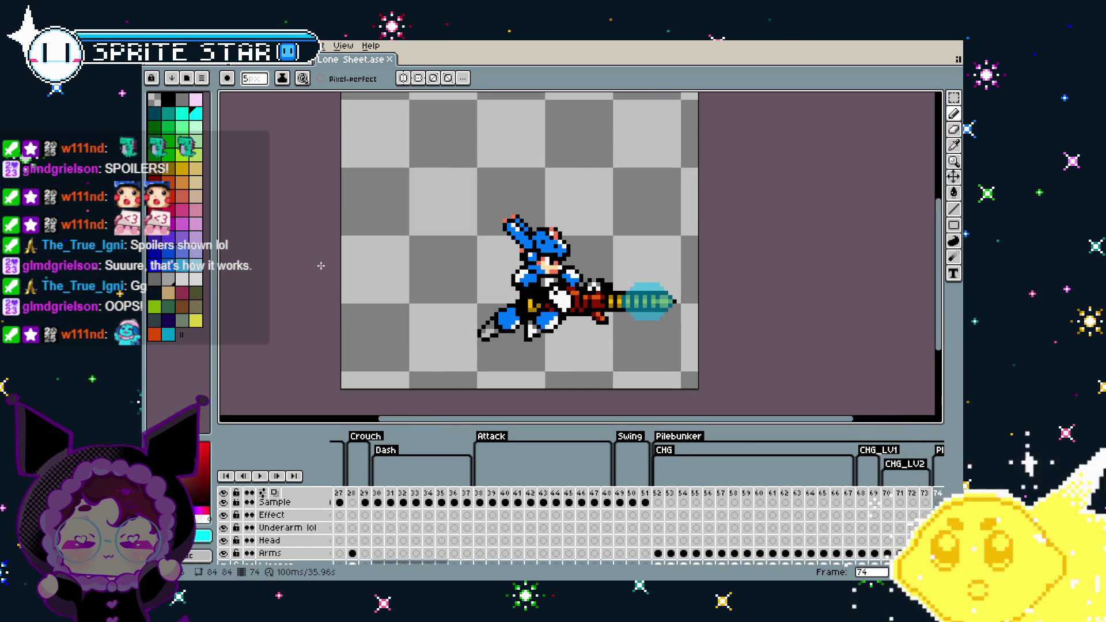
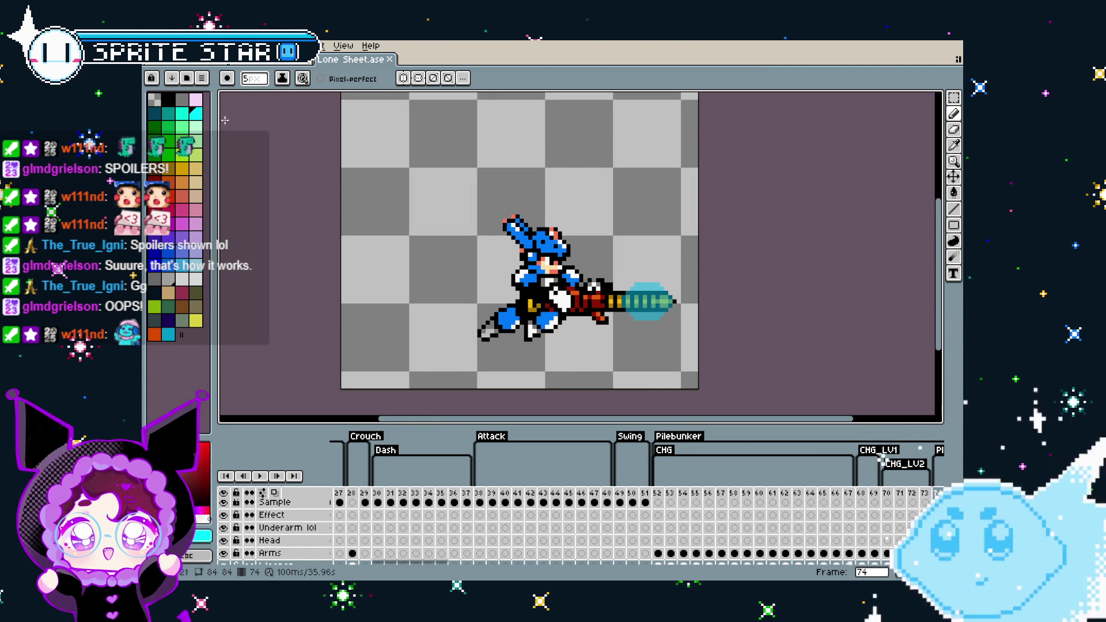
- Bring the 12-frame green character sprite to the front and centre it in the view
{"action": "key", "text": "ctrl+Tab"}
{"action": "left_click", "coordinate": [182, 62]}
{"action": "key", "text": "ctrl+shift+Tab"}
{"action": "left_click", "coordinate": [285, 65]}
{"action": "scroll", "coordinate": [518, 294], "scroll_direction": "up", "scroll_amount": 5}
{"action": "left_click_drag", "start_coordinate": [435, 281], "coordinate": [230, 217]}
- Step through frames 1, 8 and 12 to the sword swing, then pick the rectangle marquee
{"action": "left_click", "coordinate": [339, 453]}
{"action": "left_click", "coordinate": [425, 452]}
{"action": "left_click", "coordinate": [475, 453]}
{"action": "left_click_drag", "start_coordinate": [436, 333], "coordinate": [383, 343]}
{"action": "left_click", "coordinate": [953, 98]}
{"action": "left_click_drag", "start_coordinate": [674, 279], "coordinate": [686, 278]}
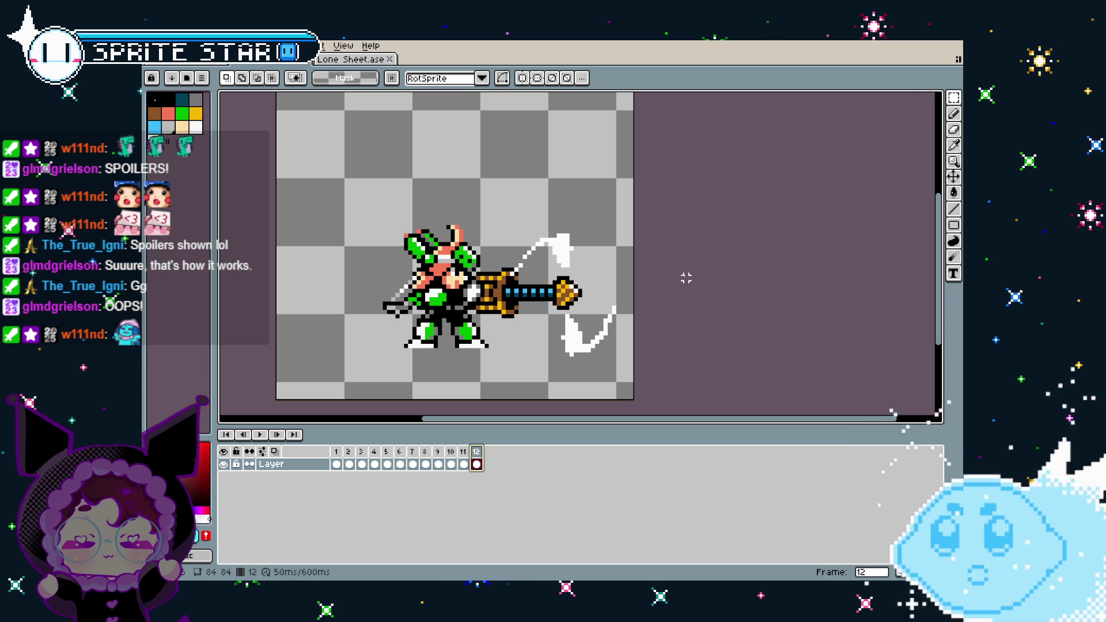
- Return to the Lone Sheet.ase tab and centre the blue drill-gun character at frame 74
{"action": "scroll", "coordinate": [495, 258], "scroll_direction": "up", "scroll_amount": 1}
{"action": "scroll", "coordinate": [367, 207], "scroll_direction": "down", "scroll_amount": 1}
{"action": "left_click_drag", "start_coordinate": [368, 208], "coordinate": [378, 220]}
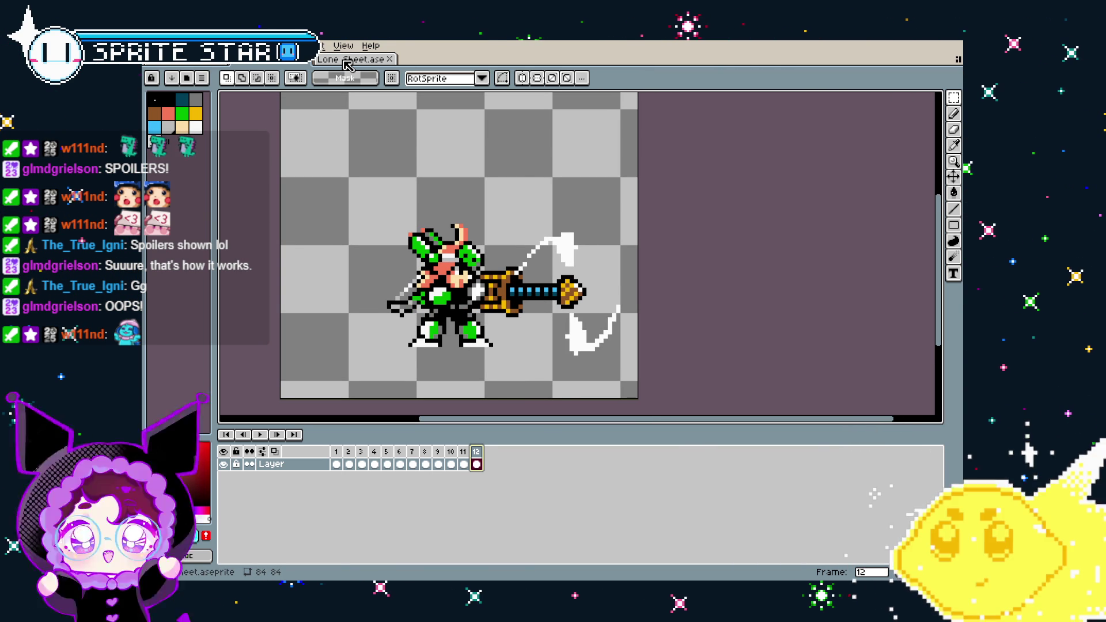
{"action": "left_click", "coordinate": [340, 64]}
{"action": "left_click_drag", "start_coordinate": [440, 220], "coordinate": [365, 206]}
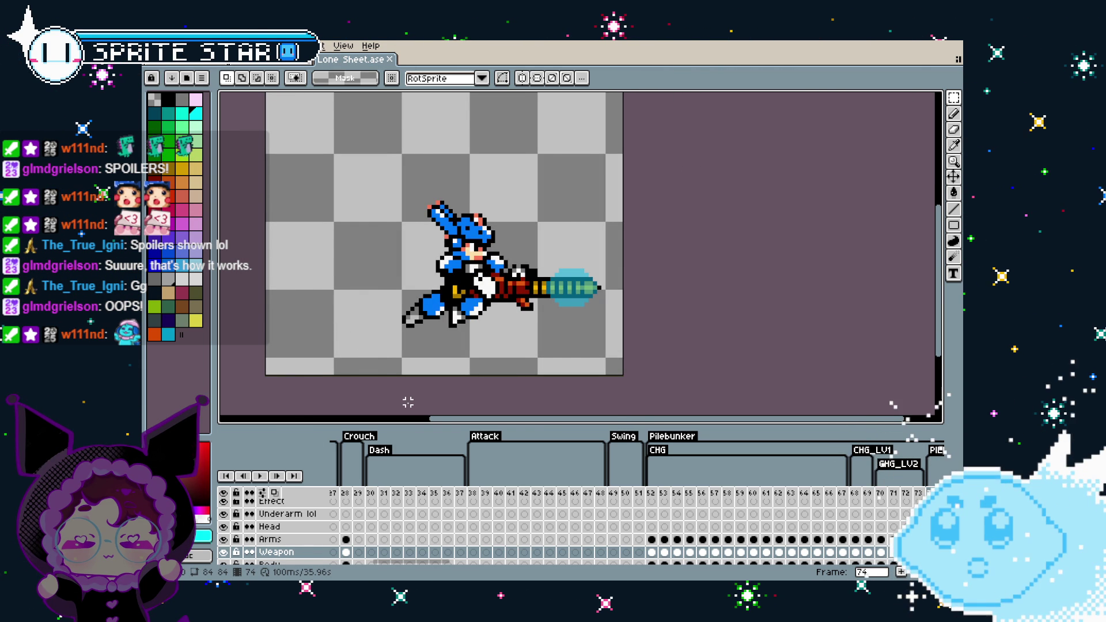
- Marquee-select the drill gun on the Weapon layer at frame 74 and copy it
{"action": "mouse_move", "coordinate": [391, 402]}
{"action": "left_mouse_down"}
{"action": "mouse_move", "coordinate": [373, 402]}
{"action": "mouse_move", "coordinate": [427, 419]}
{"action": "left_mouse_up"}
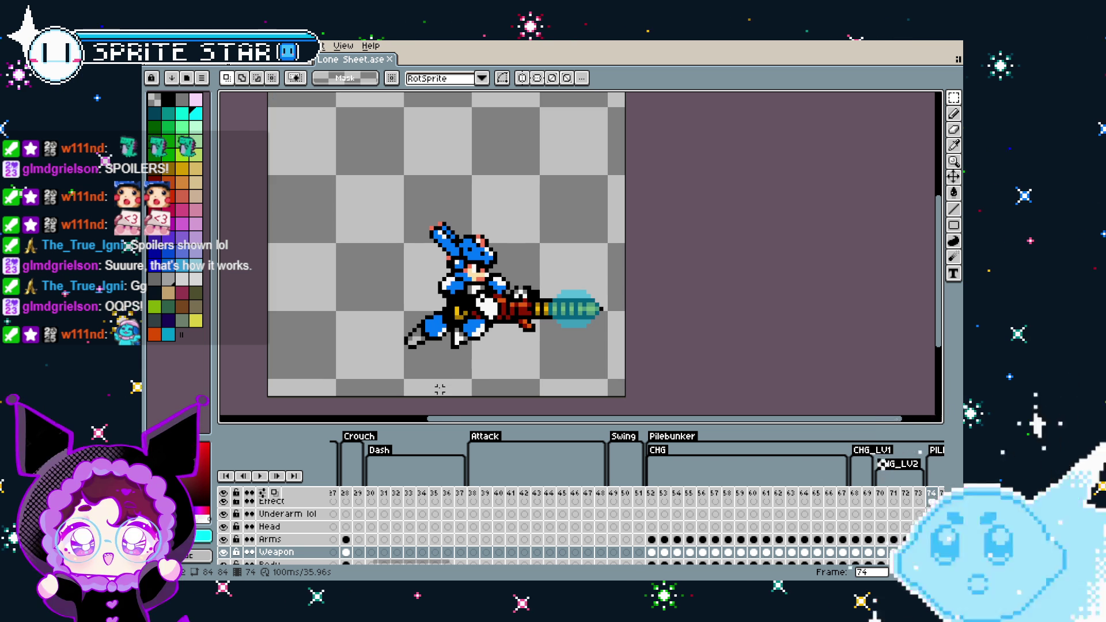
{"action": "scroll", "coordinate": [542, 346], "scroll_direction": "up", "scroll_amount": 1}
{"action": "scroll", "coordinate": [386, 542], "scroll_direction": "down", "scroll_amount": 2}
{"action": "scroll", "coordinate": [403, 559], "scroll_direction": "up", "scroll_amount": 1}
{"action": "mouse_move", "coordinate": [408, 564]}
{"action": "left_mouse_down"}
{"action": "mouse_move", "coordinate": [399, 563]}
{"action": "mouse_move", "coordinate": [482, 569]}
{"action": "mouse_move", "coordinate": [472, 569]}
{"action": "left_mouse_up"}
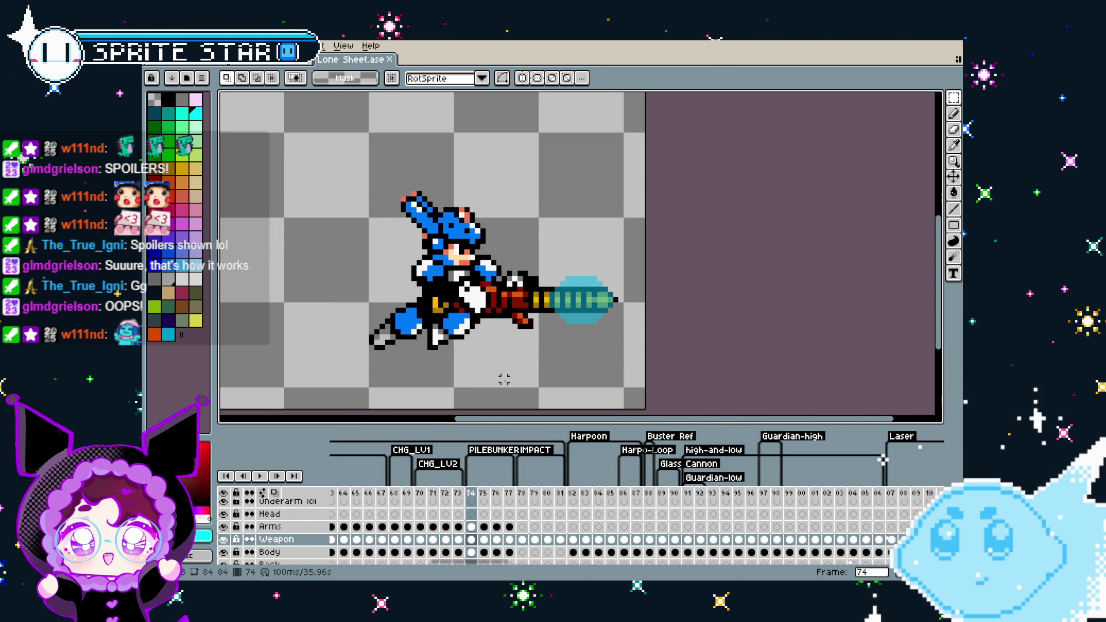
{"action": "left_click_drag", "start_coordinate": [333, 176], "coordinate": [578, 353]}
{"action": "key", "text": "ctrl+v"}
- Create a new blank sprite and paste the copied drill gun onto its canvas
{"action": "key", "text": "ctrl+Tab"}
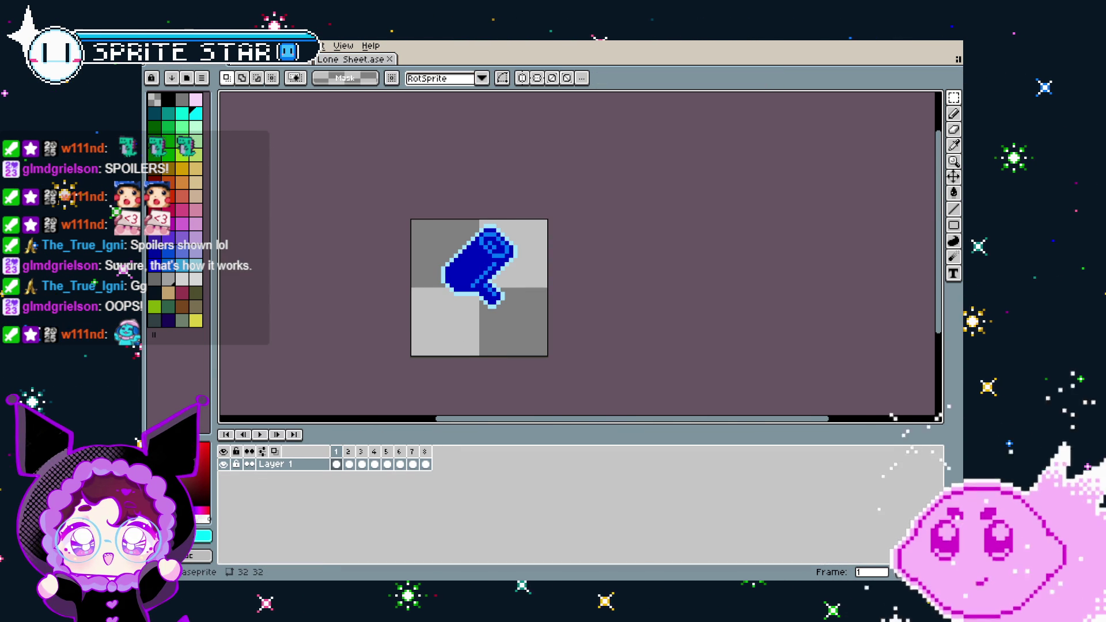
{"action": "key", "text": "ctrl+n"}
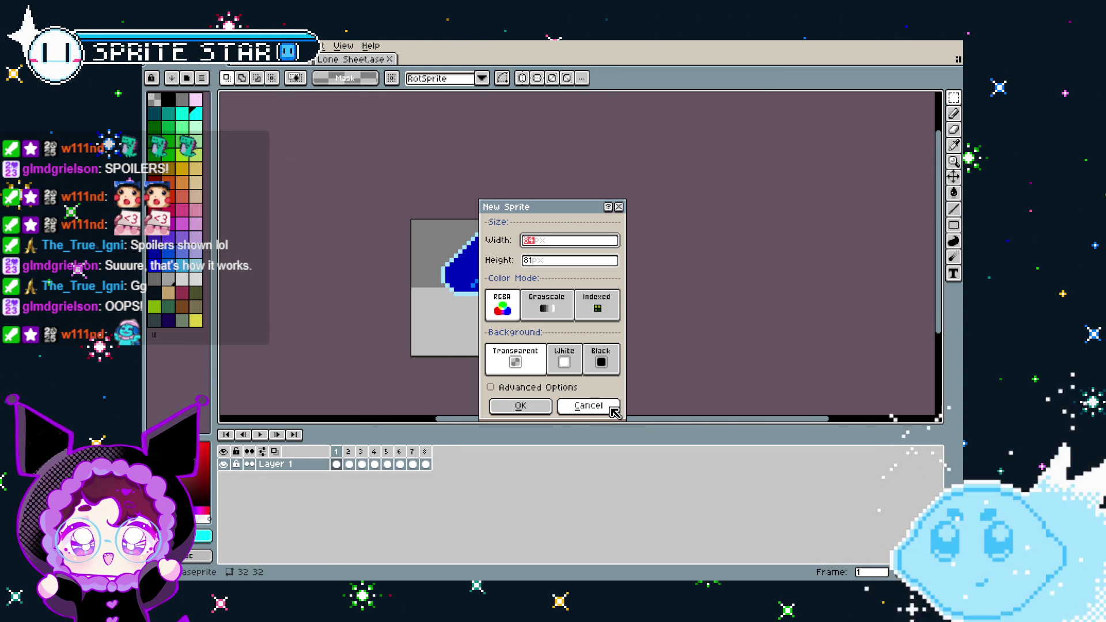
{"action": "key", "text": "Return"}
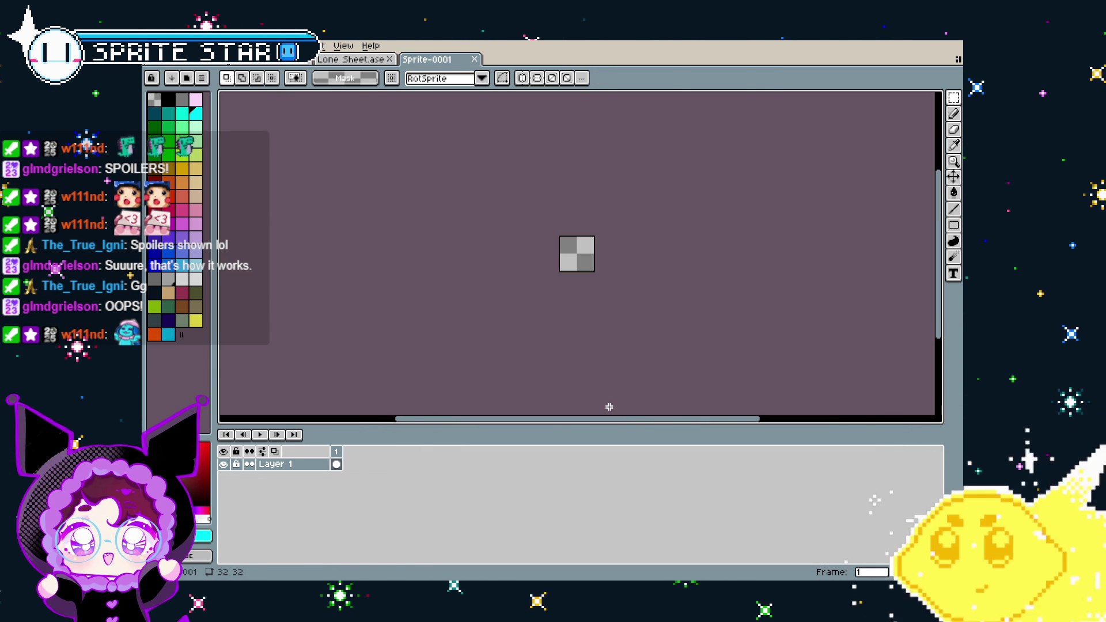
{"action": "key", "text": "ctrl+v"}
{"action": "scroll", "coordinate": [679, 328], "scroll_direction": "up", "scroll_amount": 3}
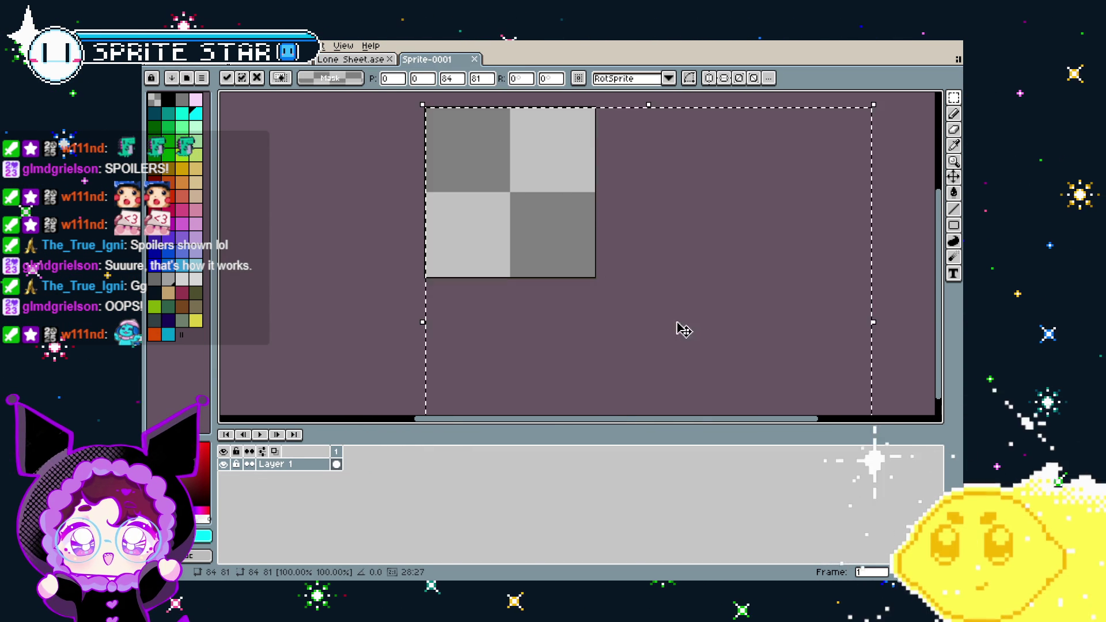
{"action": "mouse_move", "coordinate": [690, 335]}
{"action": "left_mouse_down"}
{"action": "mouse_move", "coordinate": [437, 103]}
{"action": "mouse_move", "coordinate": [474, 134]}
{"action": "left_mouse_up"}
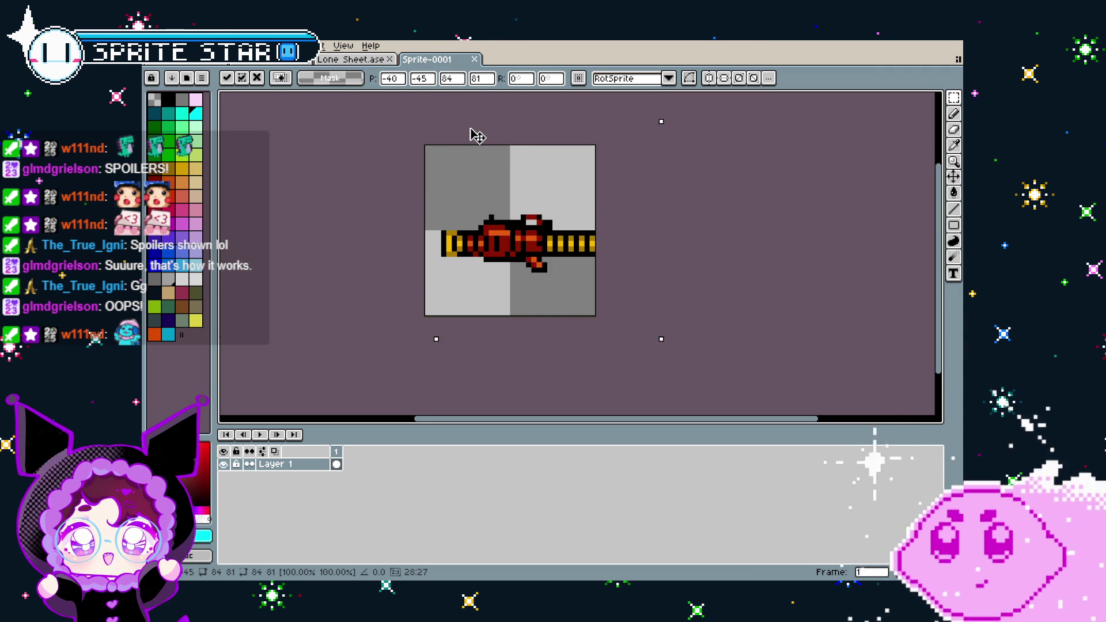
- Widen the canvas to 48×32 and place the gun, nudged one pixel right
{"action": "key", "text": "ctrl+alt+c"}
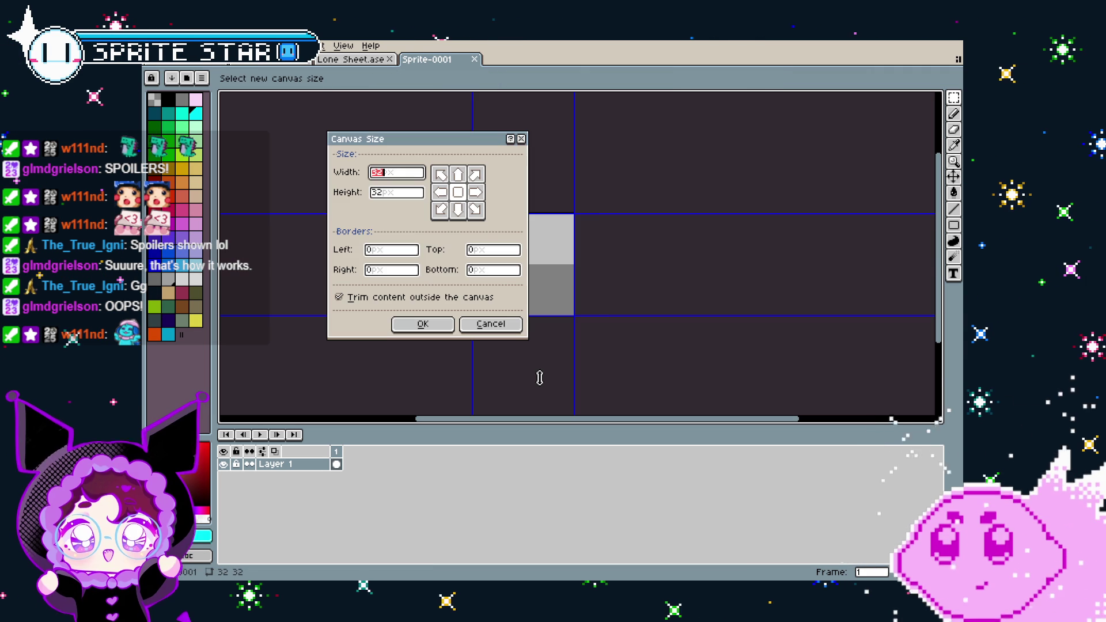
{"action": "type", "text": "48"}
{"action": "key", "text": "Return"}
{"action": "left_click_drag", "start_coordinate": [553, 365], "coordinate": [468, 208]}
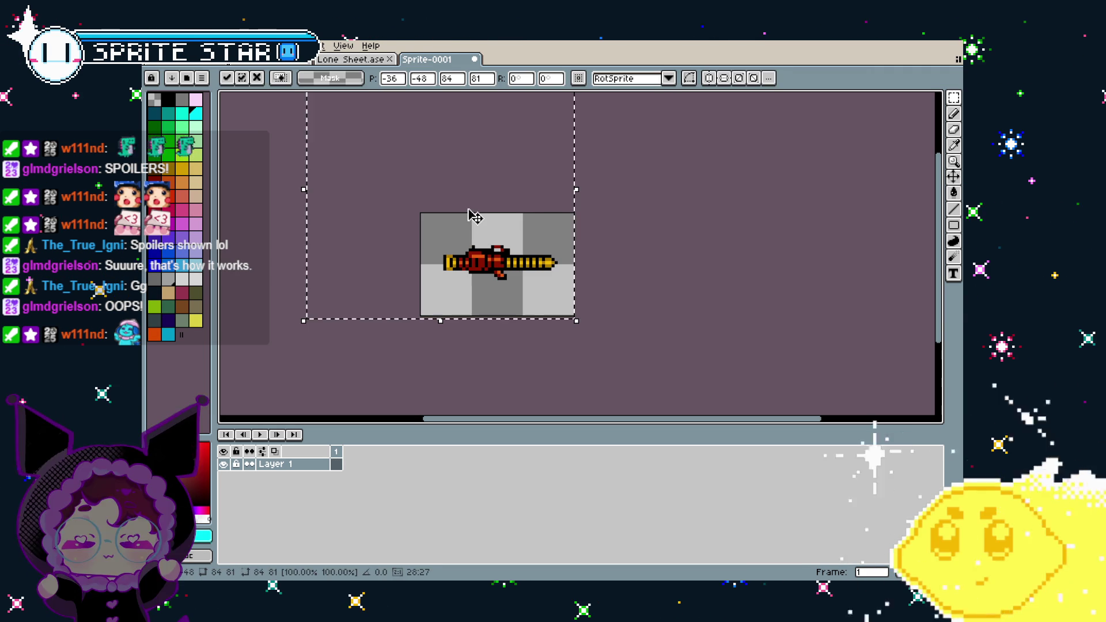
{"action": "key", "text": "Right"}
{"action": "key", "text": "Return"}
{"action": "scroll", "coordinate": [521, 307], "scroll_direction": "up", "scroll_amount": 2}
- Undo the stray change and bucket-fill all of the gun's black outline blue
{"action": "left_click", "coordinate": [352, 59]}
{"action": "left_click", "coordinate": [426, 61]}
{"action": "left_click", "coordinate": [191, 64]}
{"action": "scroll", "coordinate": [453, 301], "scroll_direction": "up", "scroll_amount": 2}
{"action": "key", "text": "ctrl+Tab"}
{"action": "key", "text": "ctrl+v"}
{"action": "key", "text": "ctrl+z"}
{"action": "left_click", "coordinate": [332, 79]}
{"action": "left_click", "coordinate": [434, 201]}
{"action": "key", "text": "ctrl+Tab"}
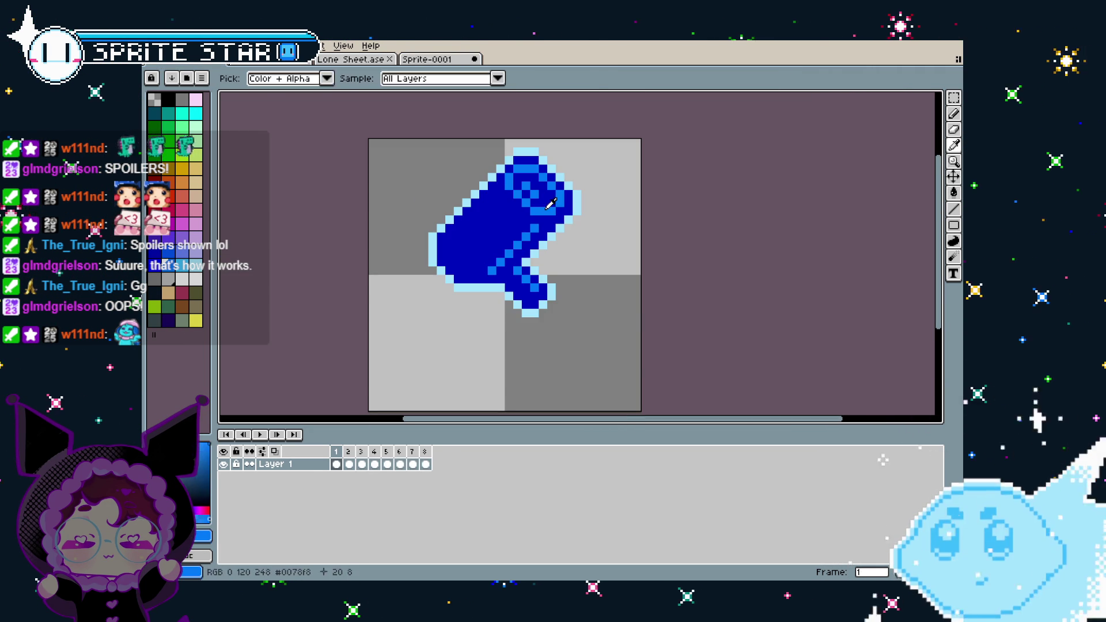
- Recolour the gun's dark-red and gold pixels in light and medium blues from the reference sprite
{"action": "key", "text": "ctrl+Tab"}
{"action": "left_click", "coordinate": [454, 218]}
{"action": "key", "text": "ctrl+Tab"}
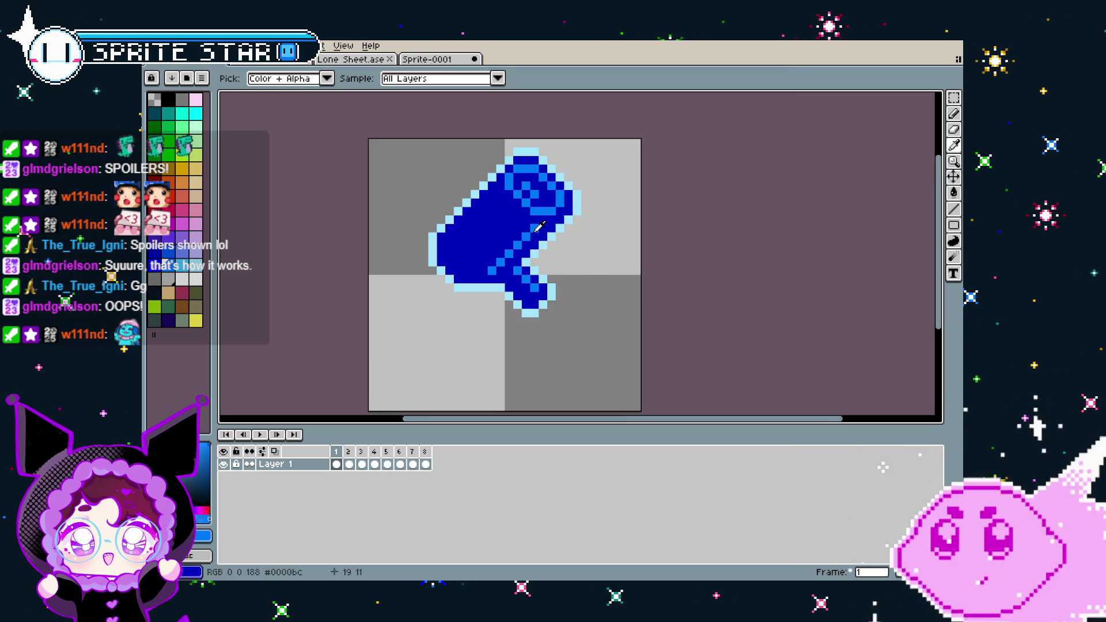
{"action": "left_click", "coordinate": [422, 61]}
{"action": "scroll", "coordinate": [401, 325], "scroll_direction": "down", "scroll_amount": 5}
{"action": "scroll", "coordinate": [401, 324], "scroll_direction": "up", "scroll_amount": 5}
{"action": "left_click", "coordinate": [573, 254]}
{"action": "left_click", "coordinate": [542, 262], "text": "alt"}
{"action": "left_click", "coordinate": [579, 267]}
{"action": "scroll", "coordinate": [490, 365], "scroll_direction": "down", "scroll_amount": 5}
{"action": "scroll", "coordinate": [490, 365], "scroll_direction": "up", "scroll_amount": 3}
- Compare against the blue 8-frame sprite and add a second frame to the gun
{"action": "key", "text": "ctrl+Tab"}
{"action": "left_click", "coordinate": [375, 463]}
{"action": "key", "text": "ctrl+Tab"}
{"action": "key", "text": "alt+n"}
{"action": "key", "text": "ctrl+Tab"}
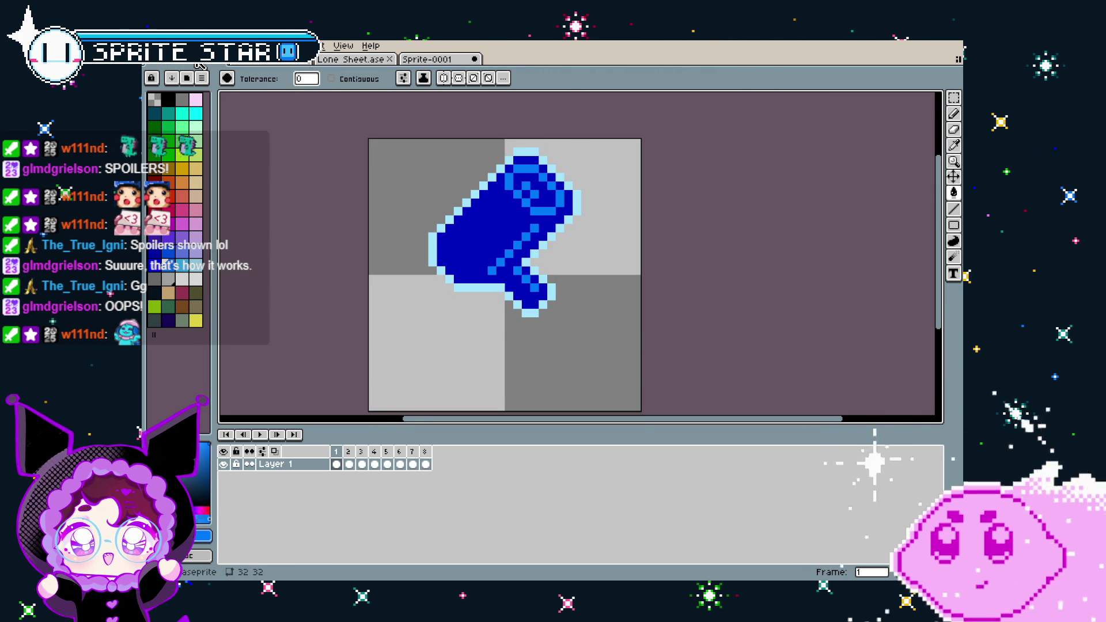
{"action": "key", "text": "period"}
{"action": "key", "text": "ctrl+Tab"}
{"action": "key", "text": "alt+n"}
{"action": "key", "text": "m"}
{"action": "key", "text": "ctrl+a"}
{"action": "key", "text": "Up"}
{"action": "key", "text": "ctrl+d"}
{"action": "key", "text": "alt+n"}
{"action": "right_click", "coordinate": [374, 452]}
{"action": "left_click", "coordinate": [417, 479]}
{"action": "key", "text": "ctrl+a"}
{"action": "key", "text": "Down"}
{"action": "key", "text": "ctrl+d"}
{"action": "right_click", "coordinate": [386, 455]}
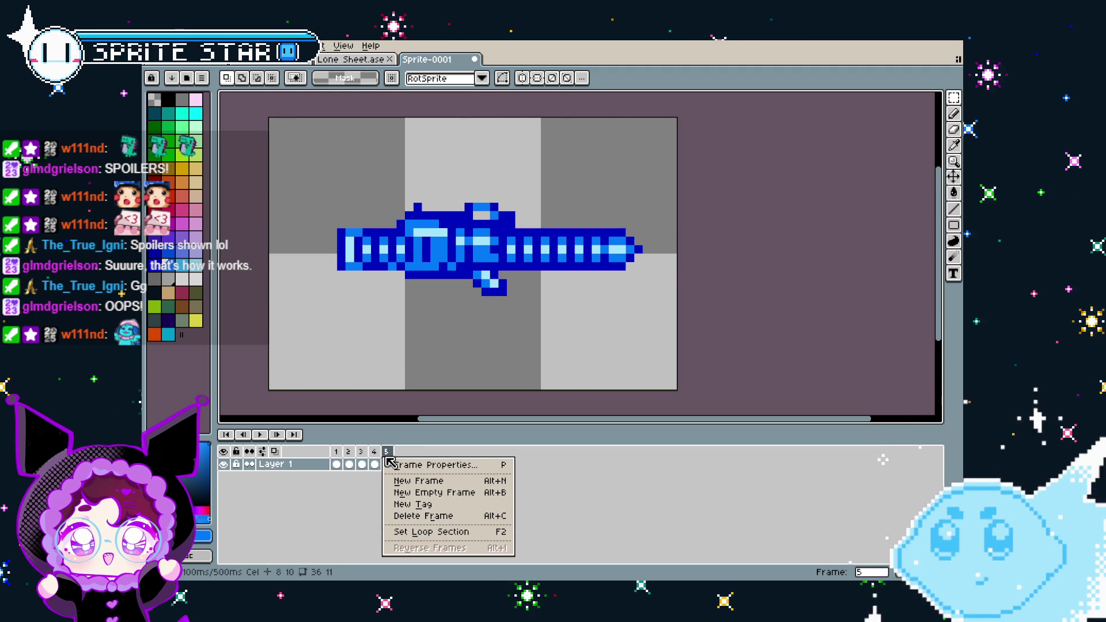
{"action": "left_click", "coordinate": [414, 480]}
{"action": "key", "text": "alt+n"}
{"action": "key", "text": "ctrl+a"}
{"action": "key", "text": "Down"}
{"action": "key", "text": "ctrl+d"}
{"action": "key", "text": "alt+n"}
{"action": "key", "text": "Return"}
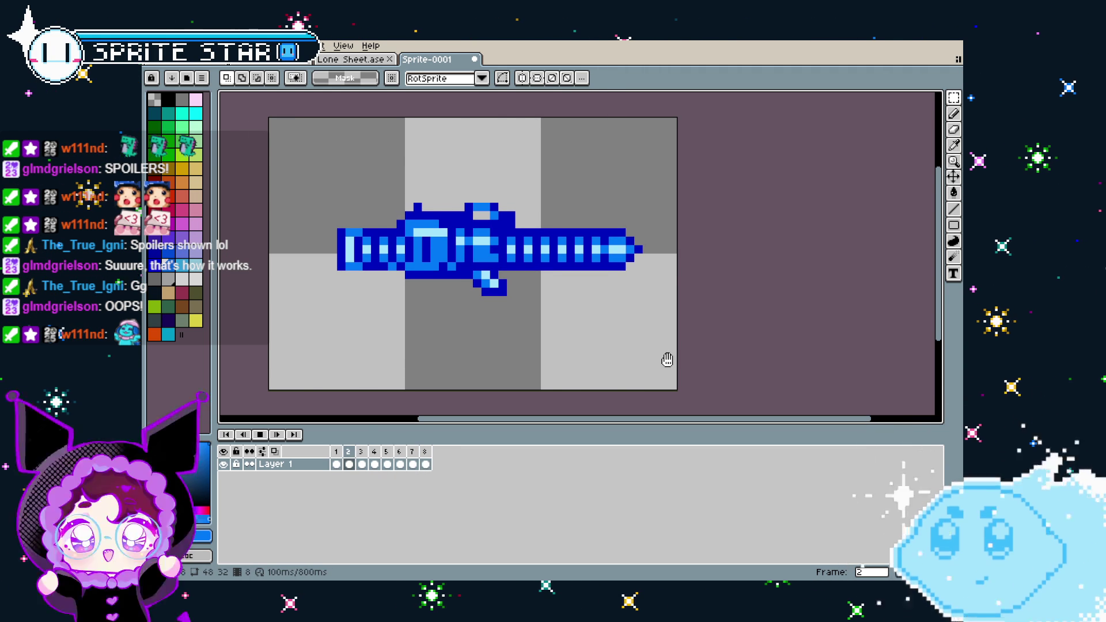
{"action": "left_click_drag", "start_coordinate": [632, 376], "coordinate": [614, 378]}
{"action": "key", "text": "ctrl+Tab"}
{"action": "left_click", "coordinate": [349, 452]}
{"action": "key", "text": "p"}
{"action": "left_click", "coordinate": [604, 336]}
{"action": "left_click", "coordinate": [426, 59]}
{"action": "key", "text": "Left"}
- Save the drill gun sprite under the name 'driver' in the Shop folder
{"action": "key", "text": "ctrl+s"}
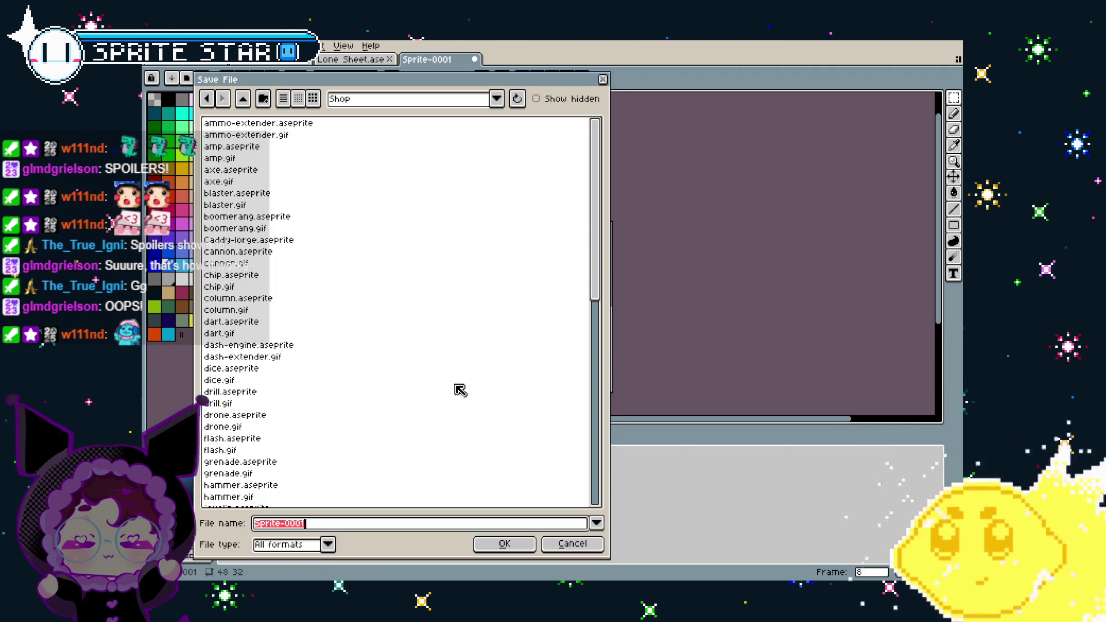
{"action": "type", "text": "dri"}
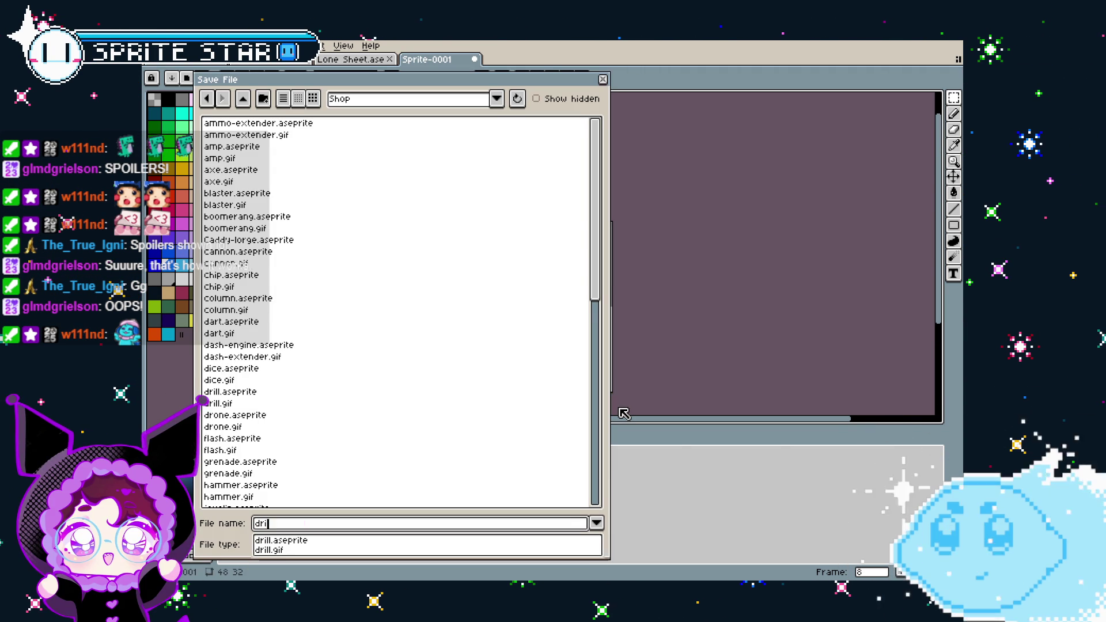
{"action": "type", "text": "ver"}
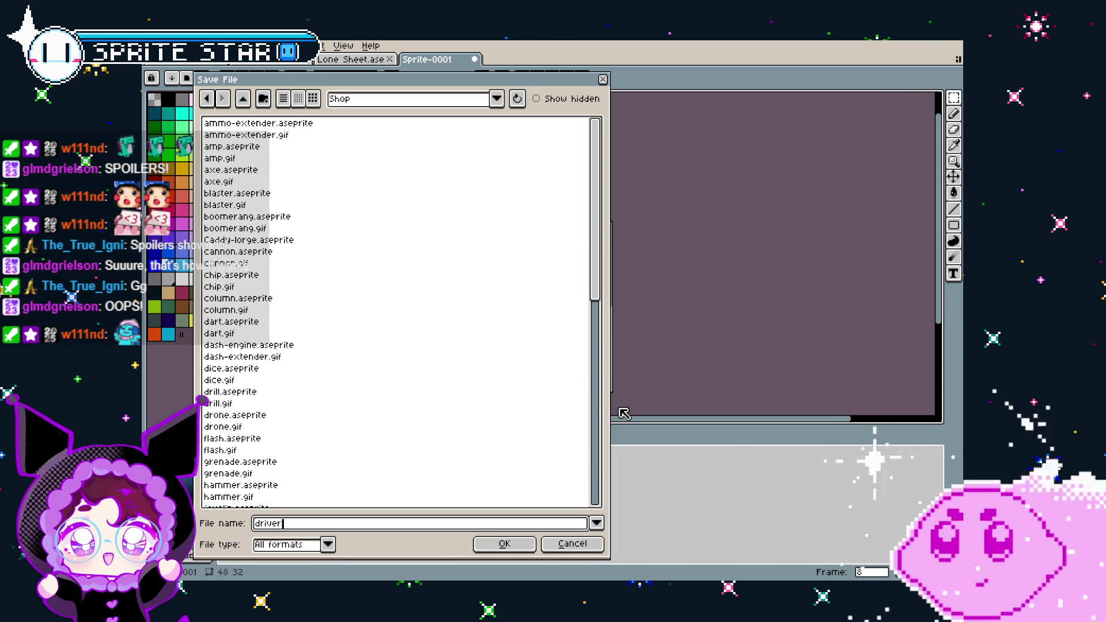
{"action": "key", "text": "BackSpace"}
{"action": "key", "text": "BackSpace"}
{"action": "key", "text": "BackSpace"}
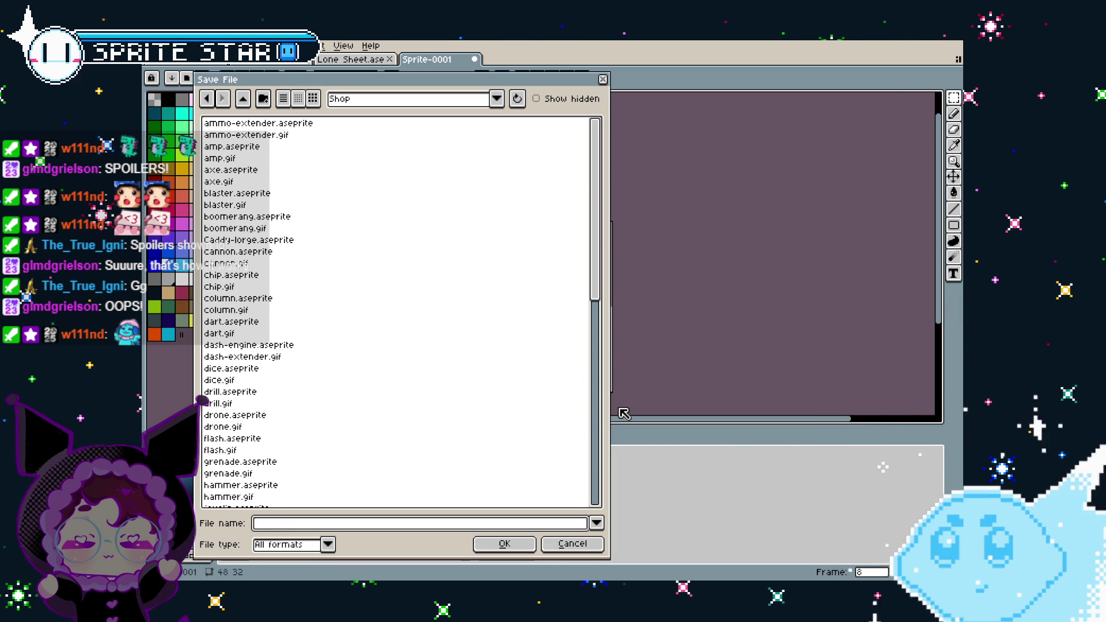
{"action": "type", "text": "driver"}
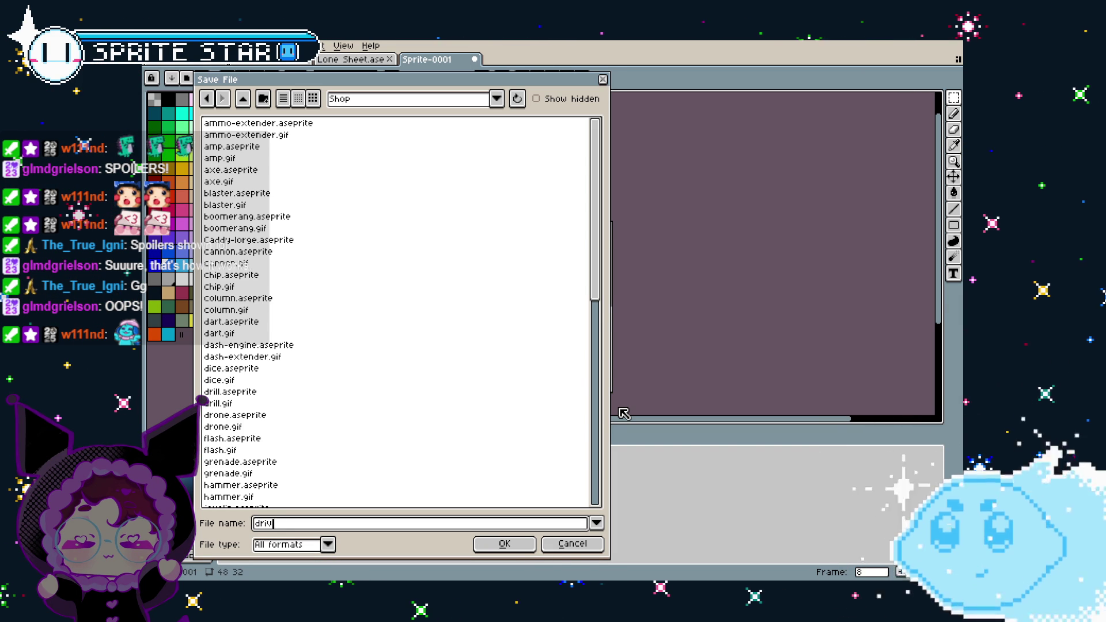
{"action": "key", "text": "Return"}
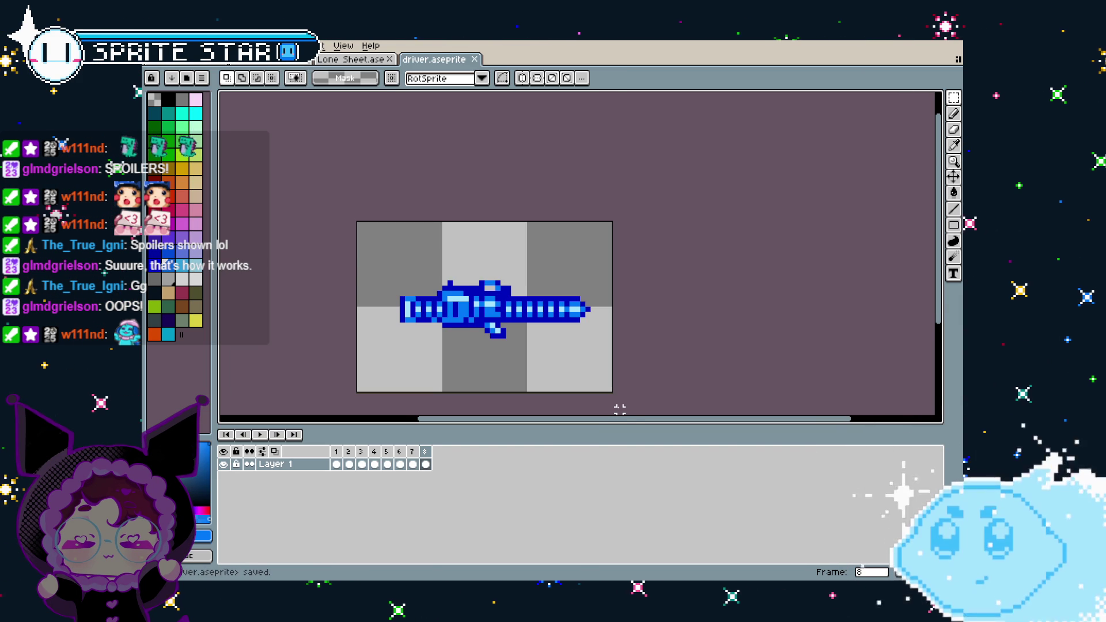
- Close the current document and open vita_grappler.gif from the recent files list
{"action": "scroll", "coordinate": [448, 357], "scroll_direction": "up", "scroll_amount": 2}
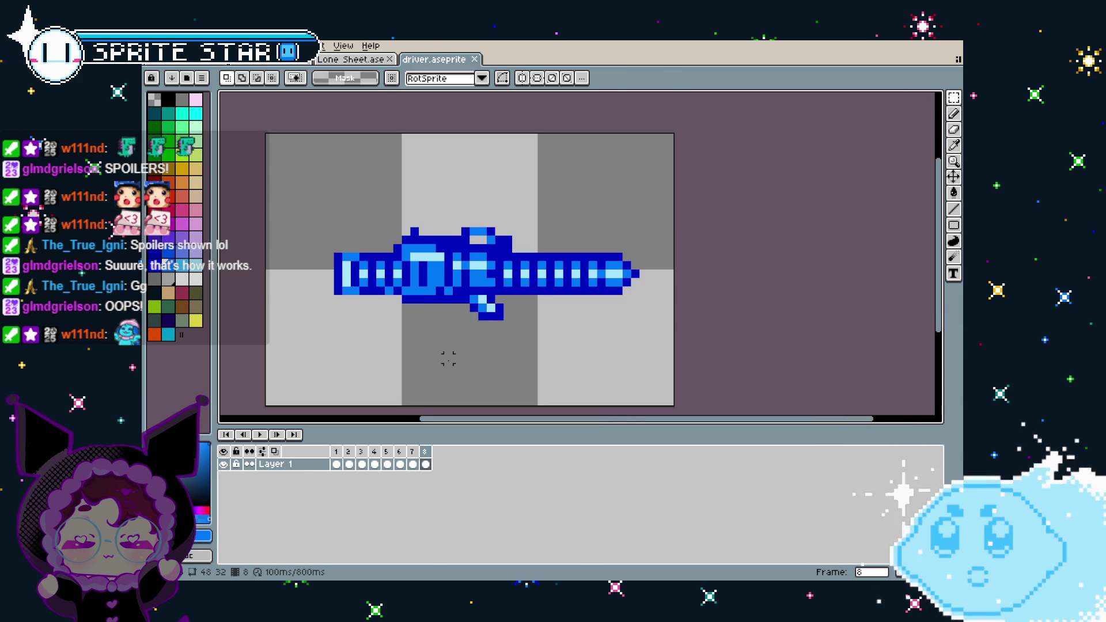
{"action": "scroll", "coordinate": [448, 357], "scroll_direction": "down", "scroll_amount": 1}
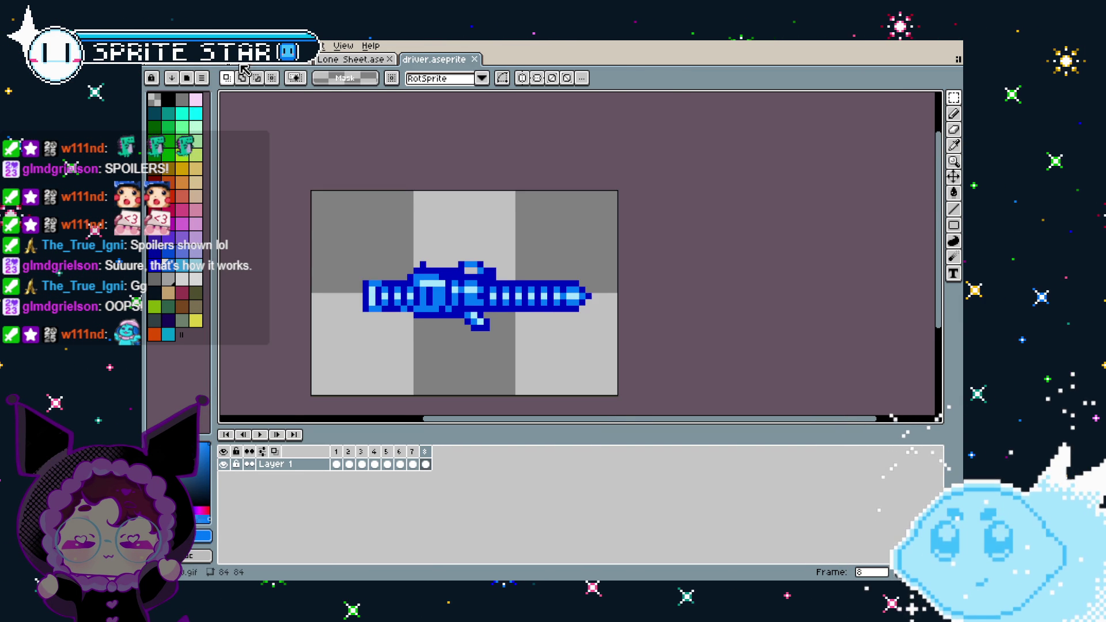
{"action": "key", "text": "ctrl+w"}
{"action": "left_click", "coordinate": [155, 45]}
{"action": "left_click", "coordinate": [172, 73]}
{"action": "scroll", "coordinate": [324, 318], "scroll_direction": "down", "scroll_amount": 3}
{"action": "left_click", "coordinate": [581, 546]}
{"action": "left_click", "coordinate": [154, 46]}
{"action": "mouse_move", "coordinate": [182, 84]}
{"action": "left_click", "coordinate": [346, 263]}
- Switch between eyedropper, paint bucket and pencil tools, sampling a colour from the sprite
{"action": "scroll", "coordinate": [495, 277], "scroll_direction": "down", "scroll_amount": 2}
{"action": "key", "text": "i"}
{"action": "key", "text": "g"}
{"action": "scroll", "coordinate": [430, 357], "scroll_direction": "down", "scroll_amount": 3}
{"action": "scroll", "coordinate": [431, 356], "scroll_direction": "up", "scroll_amount": 2}
{"action": "key", "text": "b"}
{"action": "scroll", "coordinate": [491, 290], "scroll_direction": "up", "scroll_amount": 2}
{"action": "key", "text": "i"}
{"action": "key", "text": "b"}
{"action": "scroll", "coordinate": [510, 201], "scroll_direction": "down", "scroll_amount": 5}
{"action": "scroll", "coordinate": [460, 319], "scroll_direction": "up", "scroll_amount": 3}
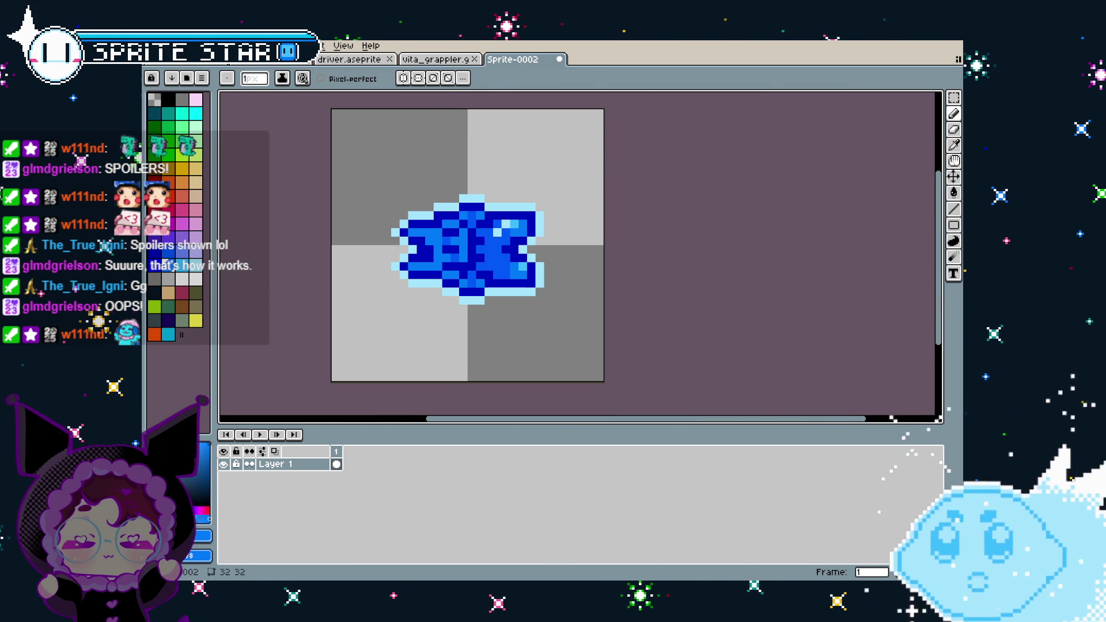
- Add frames 2 and 3, shifting the whole sprite up one pixel
{"action": "scroll", "coordinate": [358, 406], "scroll_direction": "down", "scroll_amount": 2}
{"action": "scroll", "coordinate": [358, 406], "scroll_direction": "up", "scroll_amount": 2}
{"action": "right_click", "coordinate": [336, 452]}
{"action": "left_click", "coordinate": [368, 476]}
{"action": "key", "text": "alt+n"}
{"action": "key", "text": "ctrl+a"}
{"action": "key", "text": "Up"}
{"action": "key", "text": "Return"}
- Add frames 4 through 8, nudging the sprite down a pixel, and play the loop
{"action": "key", "text": "alt+n"}
{"action": "right_click", "coordinate": [375, 451]}
{"action": "left_click", "coordinate": [414, 476]}
{"action": "key", "text": "Down"}
{"action": "key", "text": "Return"}
{"action": "key", "text": "alt+n"}
{"action": "key", "text": "alt+n"}
{"action": "key", "text": "ctrl+a"}
{"action": "key", "text": "Down"}
{"action": "key", "text": "Return"}
{"action": "right_click", "coordinate": [412, 452]}
{"action": "left_click", "coordinate": [449, 472]}
{"action": "key", "text": "Return"}
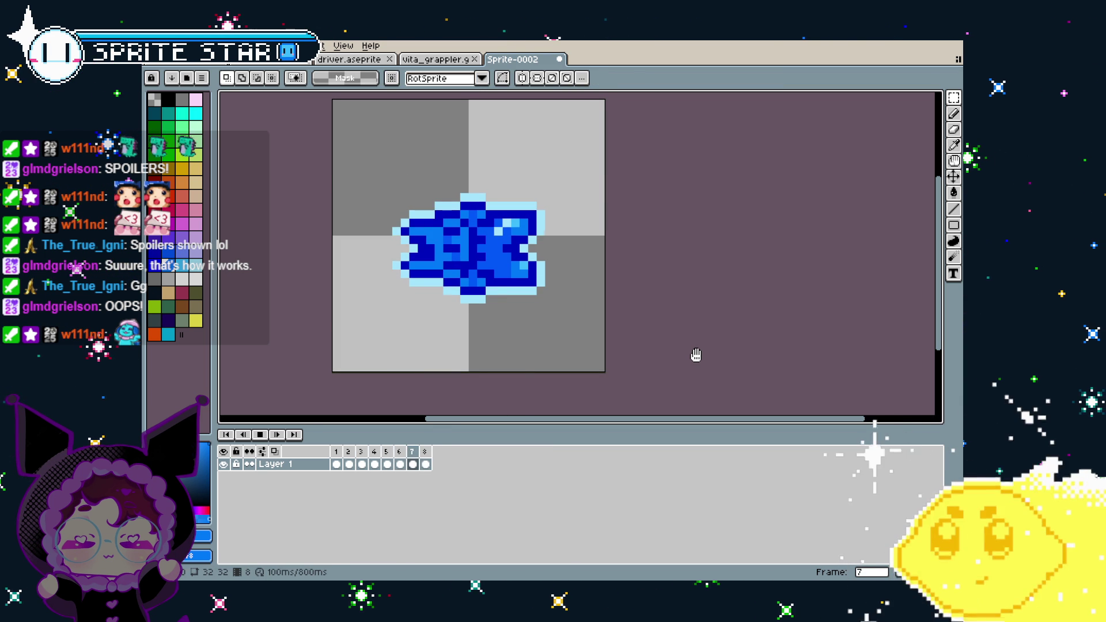
- Stop the animation playback with the sprite recentred in the view
{"action": "scroll", "coordinate": [580, 343], "scroll_direction": "down", "scroll_amount": 2}
{"action": "scroll", "coordinate": [580, 344], "scroll_direction": "up", "scroll_amount": 1}
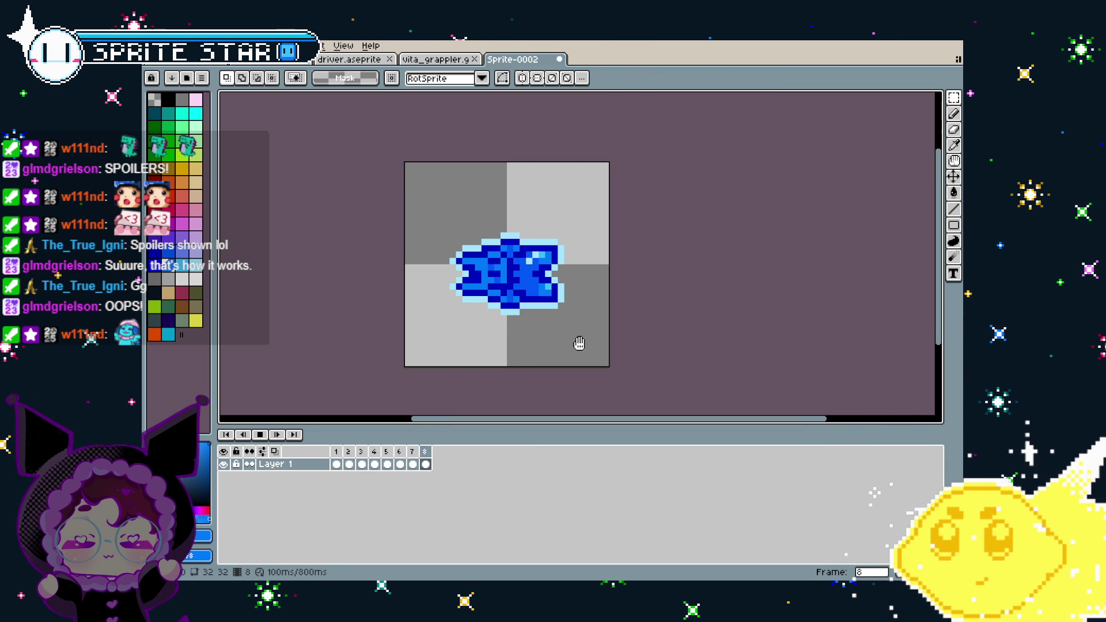
{"action": "scroll", "coordinate": [462, 368], "scroll_direction": "up", "scroll_amount": 1}
{"action": "left_click_drag", "start_coordinate": [458, 365], "coordinate": [454, 376]}
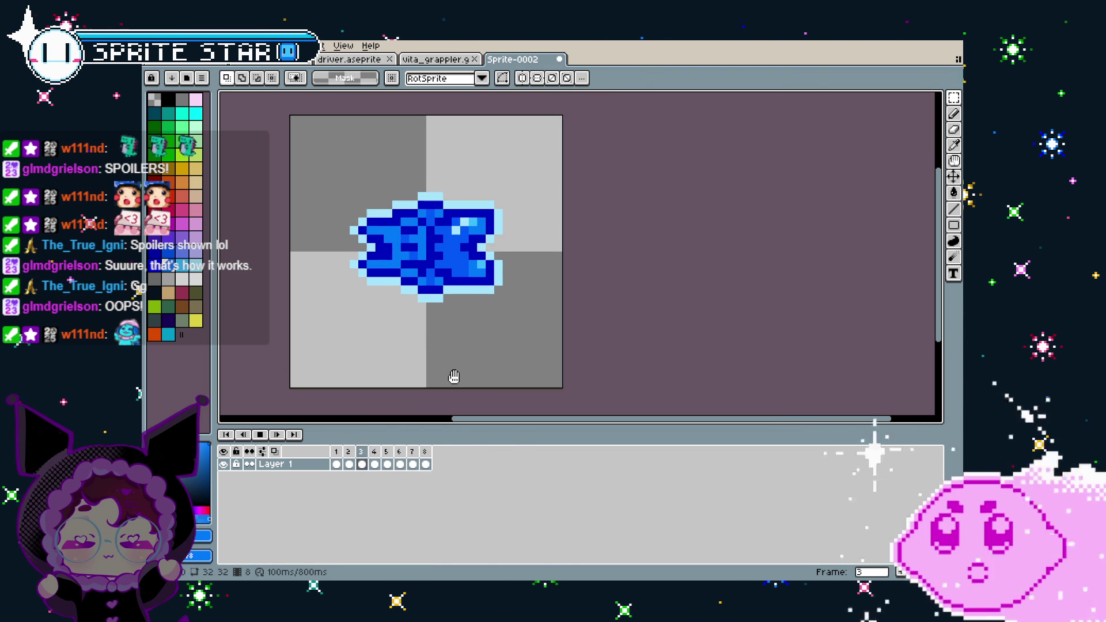
{"action": "left_click_drag", "start_coordinate": [393, 309], "coordinate": [411, 312]}
{"action": "key", "text": "Return"}
- With the pencil, add light-blue outline pixels on the left edge of frames 2 and 4
{"action": "scroll", "coordinate": [354, 276], "scroll_direction": "up", "scroll_amount": 4}
{"action": "key", "text": "Left"}
{"action": "key", "text": "b"}
{"action": "scroll", "coordinate": [377, 282], "scroll_direction": "down", "scroll_amount": 4}
{"action": "scroll", "coordinate": [354, 339], "scroll_direction": "up", "scroll_amount": 2}
{"action": "key", "text": "Right"}
{"action": "left_click", "coordinate": [430, 182]}
{"action": "left_click", "coordinate": [430, 283]}
{"action": "key", "text": "Right"}
{"action": "key", "text": "Right"}
{"action": "left_click", "coordinate": [430, 164]}
{"action": "key", "text": "Right"}
{"action": "key", "text": "Right"}
{"action": "key", "text": "Right"}
{"action": "key", "text": "Right"}
- Play the eight-frame animation to check the outline fixes
{"action": "scroll", "coordinate": [337, 385], "scroll_direction": "down", "scroll_amount": 3}
{"action": "key", "text": "Return"}
{"action": "scroll", "coordinate": [337, 385], "scroll_direction": "up", "scroll_amount": 1}
{"action": "mouse_move", "coordinate": [337, 385]}
{"action": "left_mouse_down"}
{"action": "mouse_move", "coordinate": [389, 313]}
{"action": "mouse_move", "coordinate": [313, 321]}
{"action": "mouse_move", "coordinate": [344, 323]}
{"action": "left_mouse_up"}
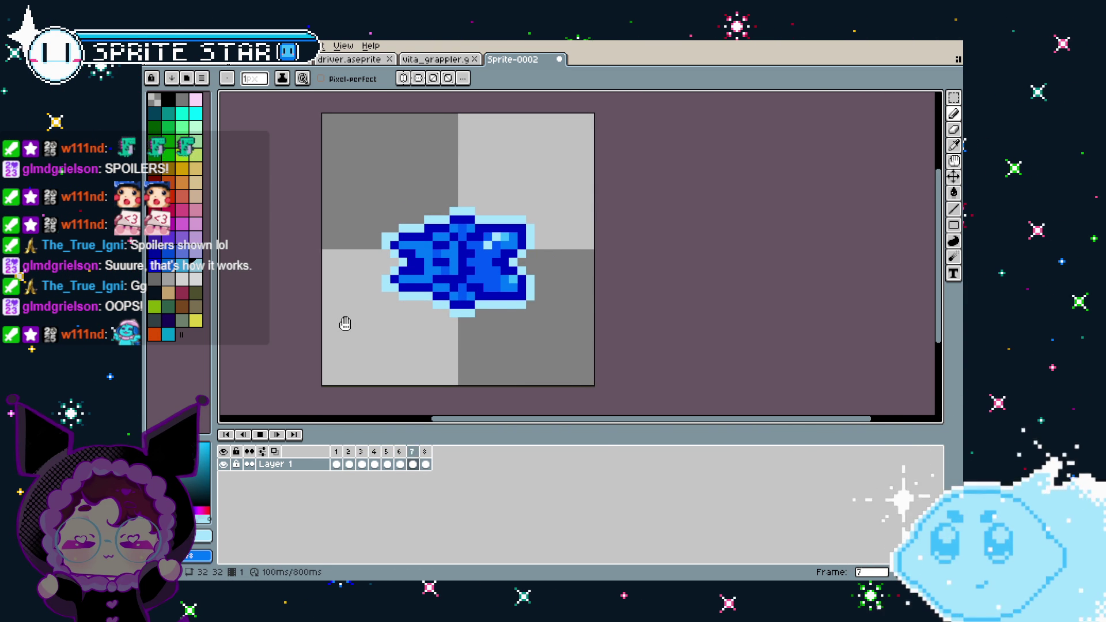
- Stop playback and save Sprite-0002 as 'grappler' in the Shop folder
{"action": "key", "text": "v"}
{"action": "key", "text": "ctrl+s"}
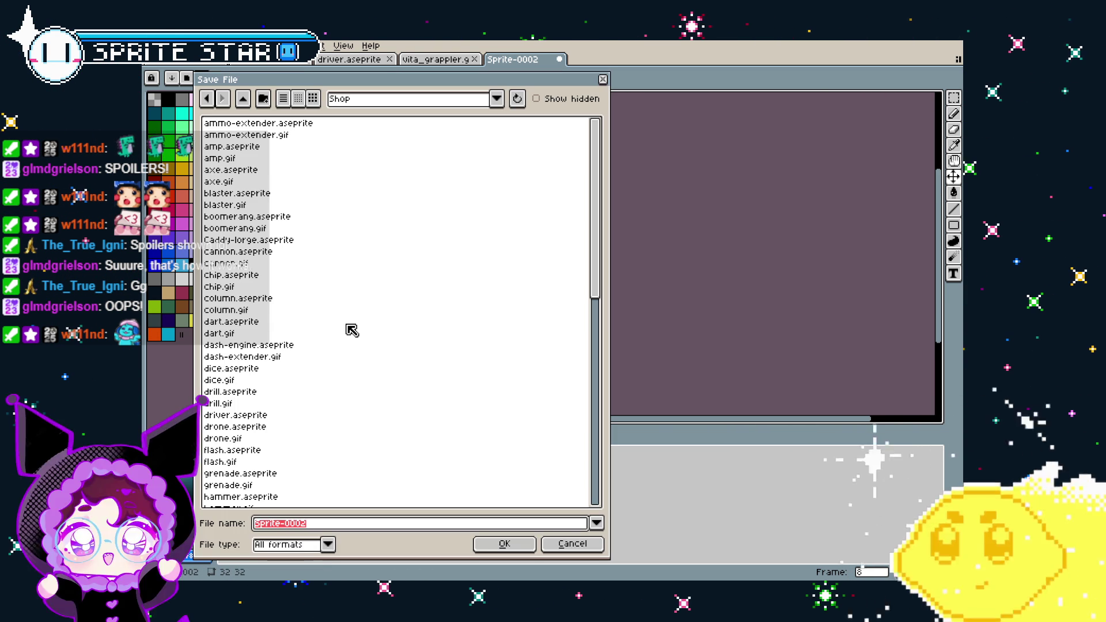
{"action": "type", "text": "grappler"}
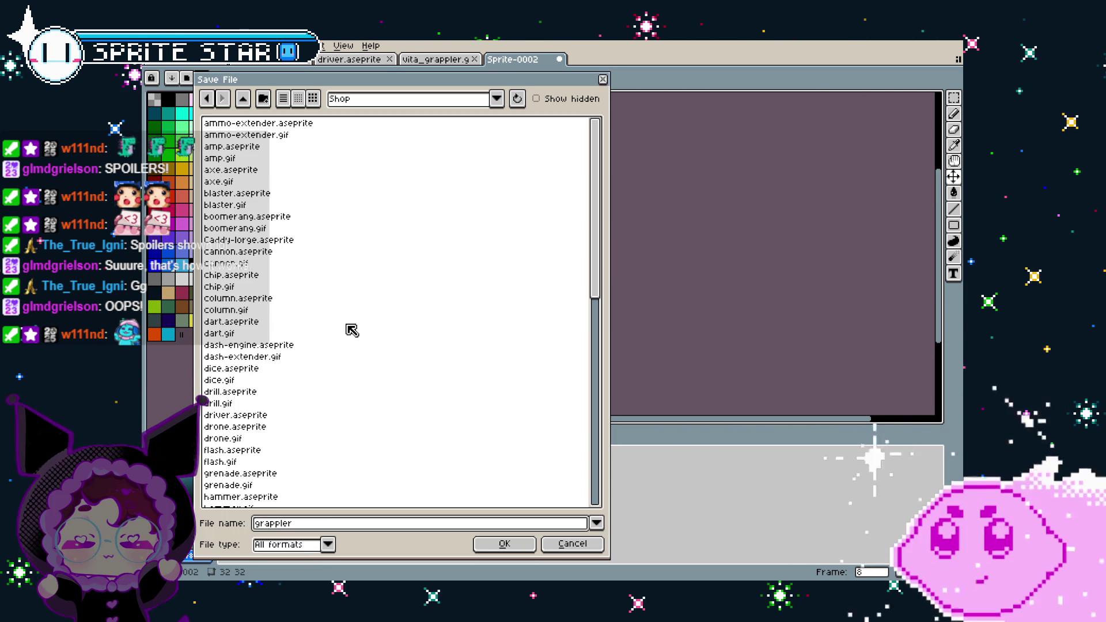
{"action": "key", "text": "Return"}
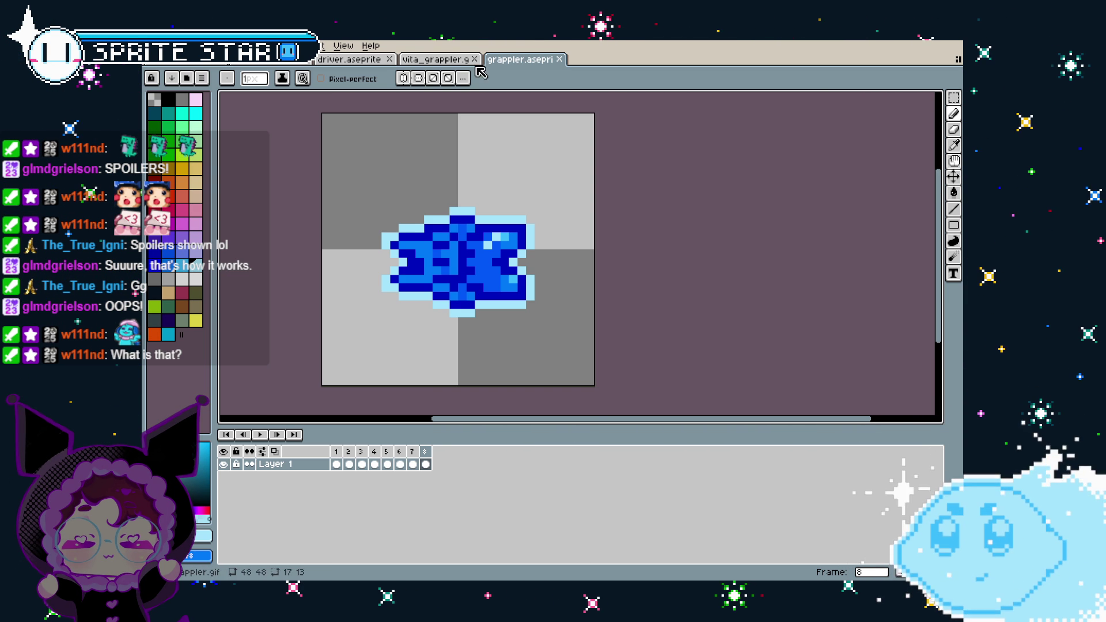
{"action": "scroll", "coordinate": [433, 255], "scroll_direction": "up", "scroll_amount": 2}
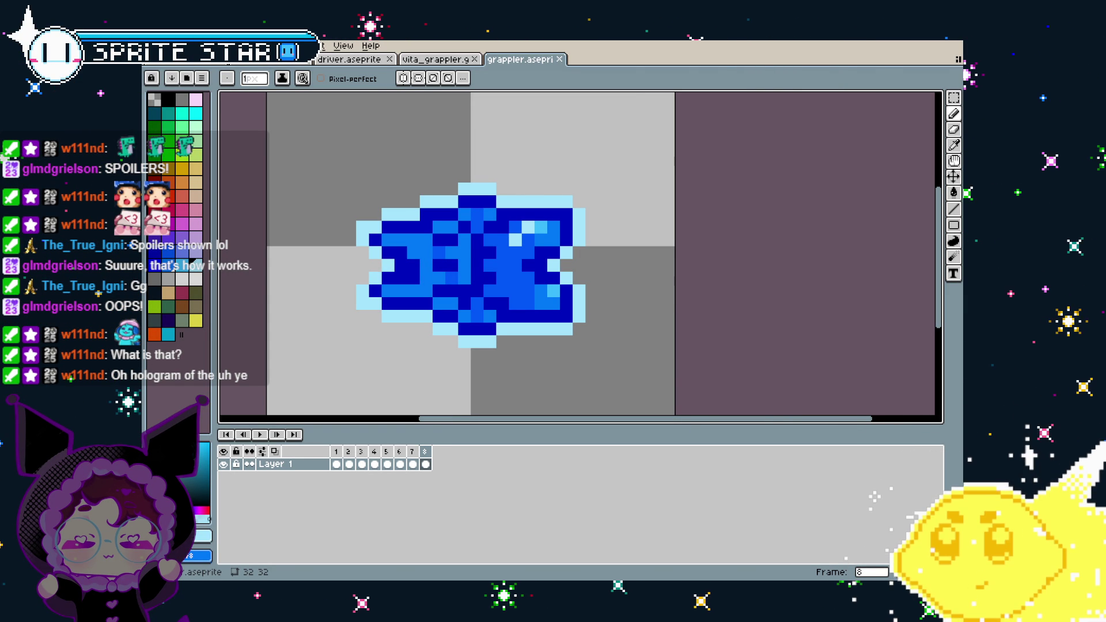
- Play and recentre the grappler animation, then bring up driver.aseprite
{"action": "scroll", "coordinate": [495, 330], "scroll_direction": "down", "scroll_amount": 1}
{"action": "key", "text": "Return"}
{"action": "left_click_drag", "start_coordinate": [495, 330], "coordinate": [522, 301]}
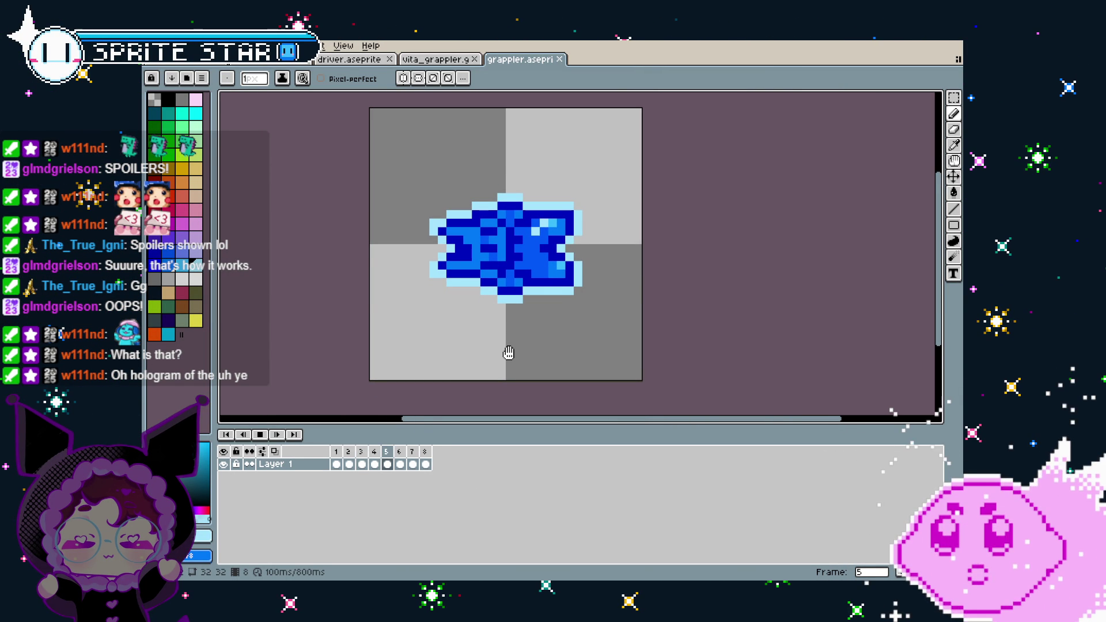
{"action": "left_click", "coordinate": [343, 61]}
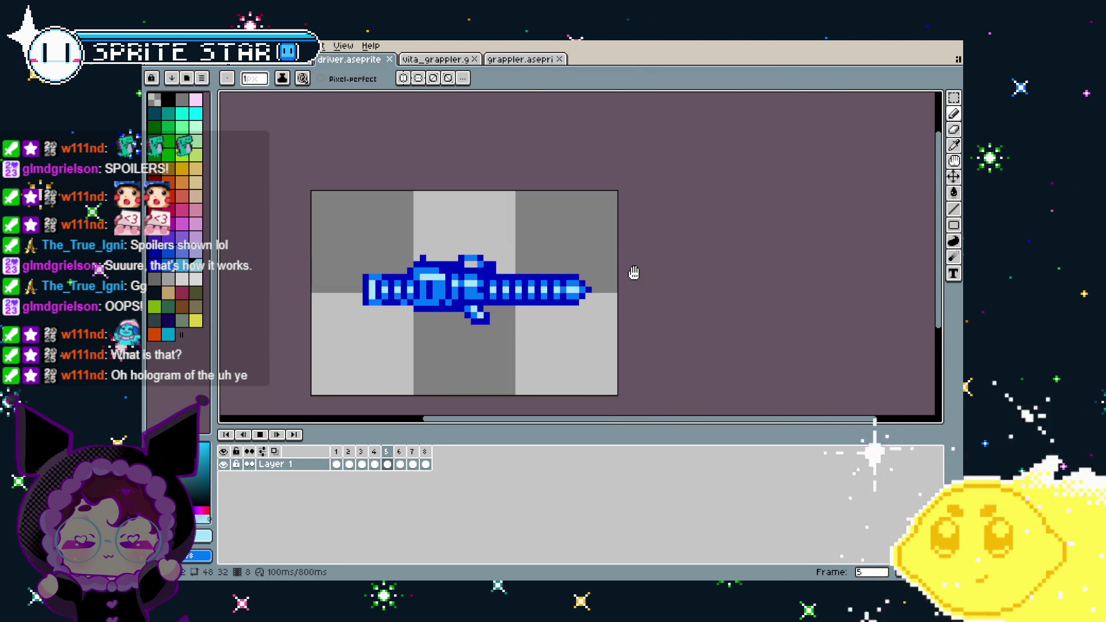
- Stop the driver gun animation and give the current frame a light-blue outline
{"action": "left_click", "coordinate": [523, 61]}
{"action": "left_click", "coordinate": [353, 60]}
{"action": "key", "text": "Return"}
{"action": "key", "text": "shift+o"}
{"action": "key", "text": "Return"}
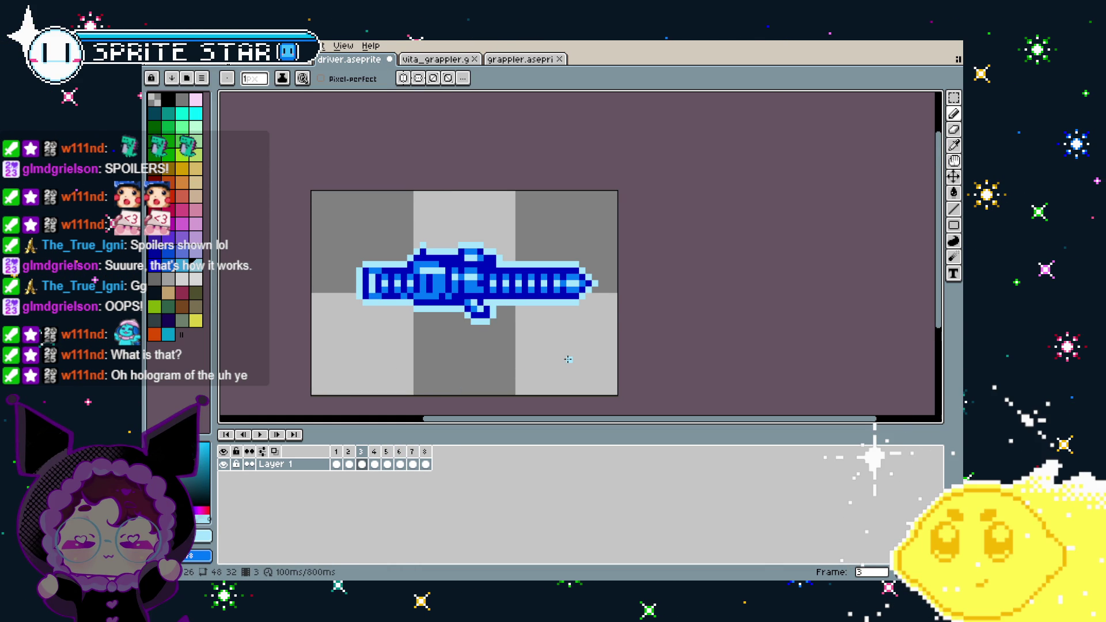
{"action": "scroll", "coordinate": [429, 289], "scroll_direction": "up", "scroll_amount": 2}
{"action": "scroll", "coordinate": [451, 387], "scroll_direction": "down", "scroll_amount": 2}
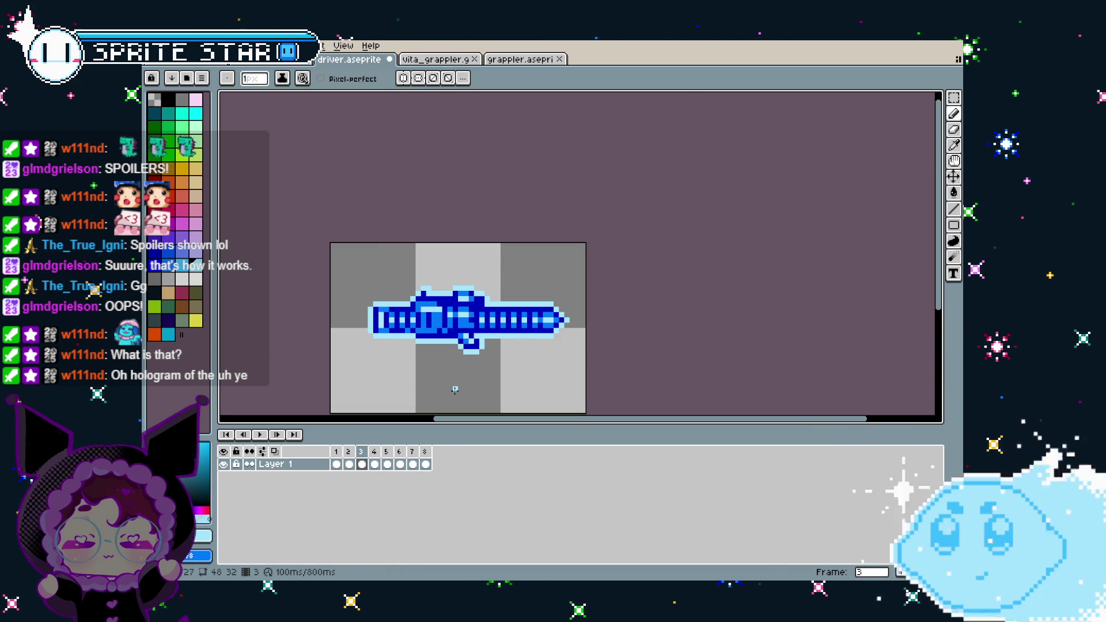
- Repeat the outline on frames 4 to 7 and frame 1, previewing once
{"action": "key", "text": "Right"}
{"action": "key", "text": "ctrl+z"}
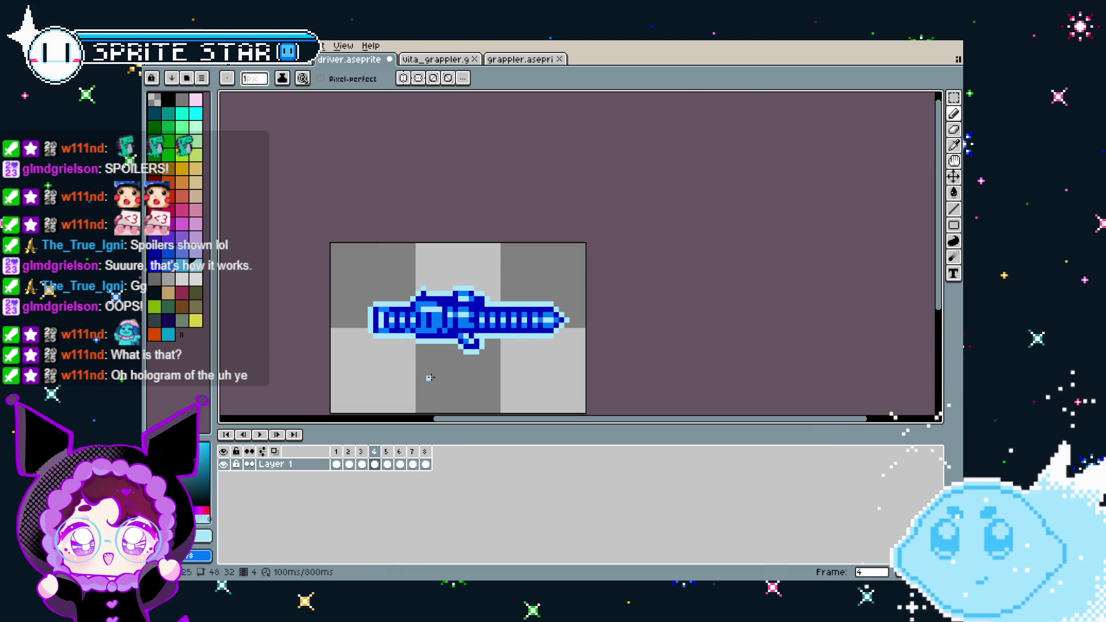
{"action": "key", "text": "Right"}
{"action": "key", "text": "Right"}
{"action": "key", "text": "Right"}
{"action": "key", "text": "Right"}
{"action": "key", "text": "Left"}
{"action": "key", "text": "Left"}
{"action": "key", "text": "Left"}
{"action": "key", "text": "Left"}
{"action": "key", "text": "Return"}
{"action": "key", "text": "shift+o"}
{"action": "key", "text": "Return"}
{"action": "key", "text": "Right"}
- Outline frame 2, then play the gun animation to check every frame's outline
{"action": "key", "text": "shift+o"}
{"action": "key", "text": "Return"}
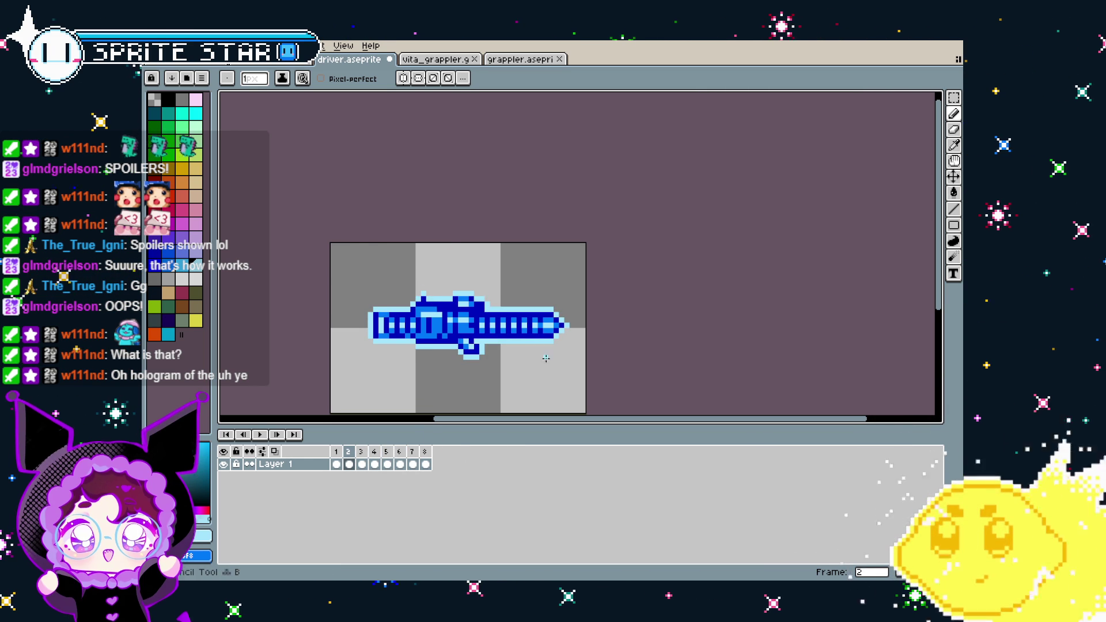
{"action": "key", "text": "Return"}
{"action": "left_click_drag", "start_coordinate": [438, 392], "coordinate": [468, 301]}
{"action": "scroll", "coordinate": [469, 302], "scroll_direction": "up", "scroll_amount": 1}
{"action": "key", "text": "Return"}
- Close the vita_grappler document and stop the driver gun animation
{"action": "left_click", "coordinate": [474, 59]}
{"action": "left_click", "coordinate": [455, 59]}
{"action": "key", "text": "Return"}
{"action": "left_click", "coordinate": [349, 59]}
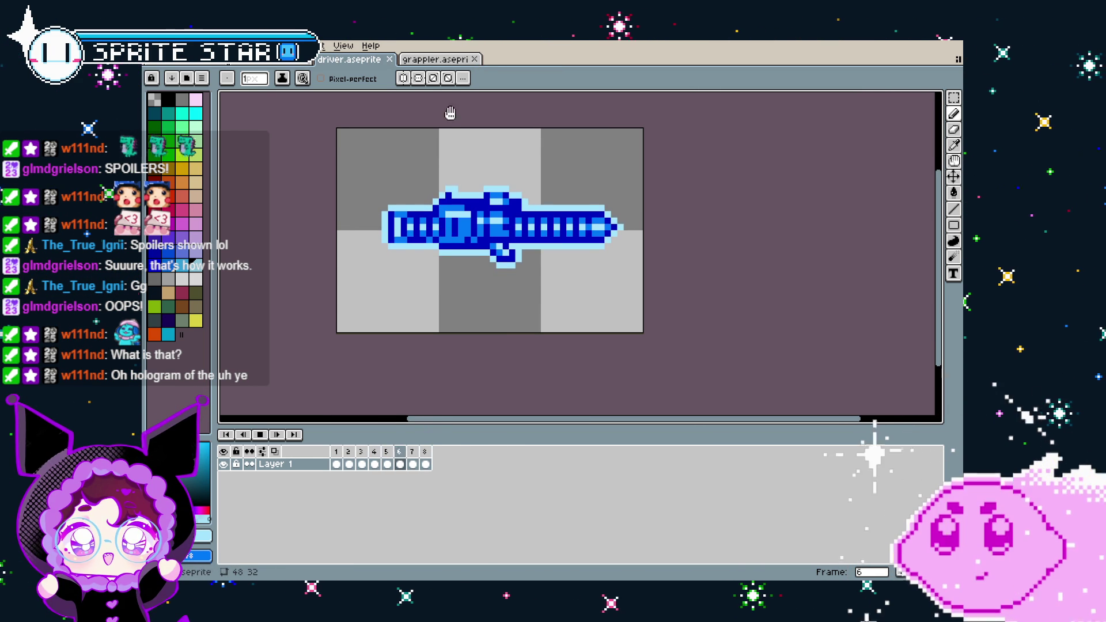
{"action": "left_click", "coordinate": [410, 60]}
{"action": "left_click", "coordinate": [380, 60]}
{"action": "key", "text": "Return"}
- Export the outlined gun animation as a GIF with Animation Loop on
{"action": "left_click", "coordinate": [153, 45]}
{"action": "mouse_move", "coordinate": [173, 150]}
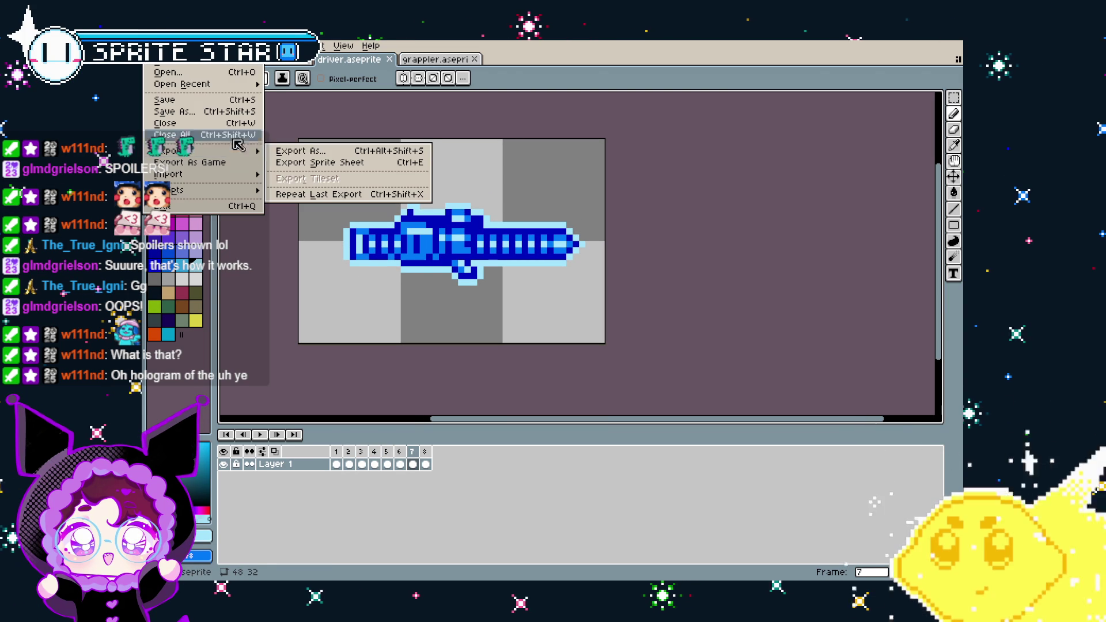
{"action": "left_click", "coordinate": [299, 151]}
{"action": "left_click", "coordinate": [525, 370]}
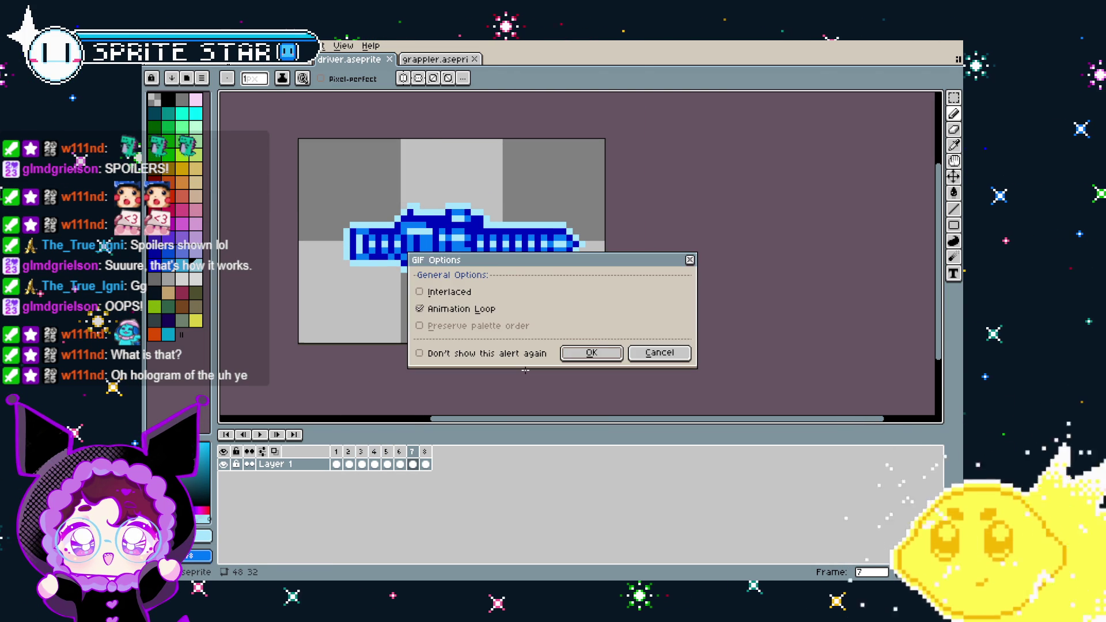
{"action": "left_click", "coordinate": [592, 353]}
- Switch to grappler.aseprite and dismiss its export options without exporting
{"action": "left_click", "coordinate": [435, 60]}
{"action": "left_click", "coordinate": [153, 46]}
{"action": "mouse_move", "coordinate": [173, 151]}
{"action": "key", "text": "Escape"}
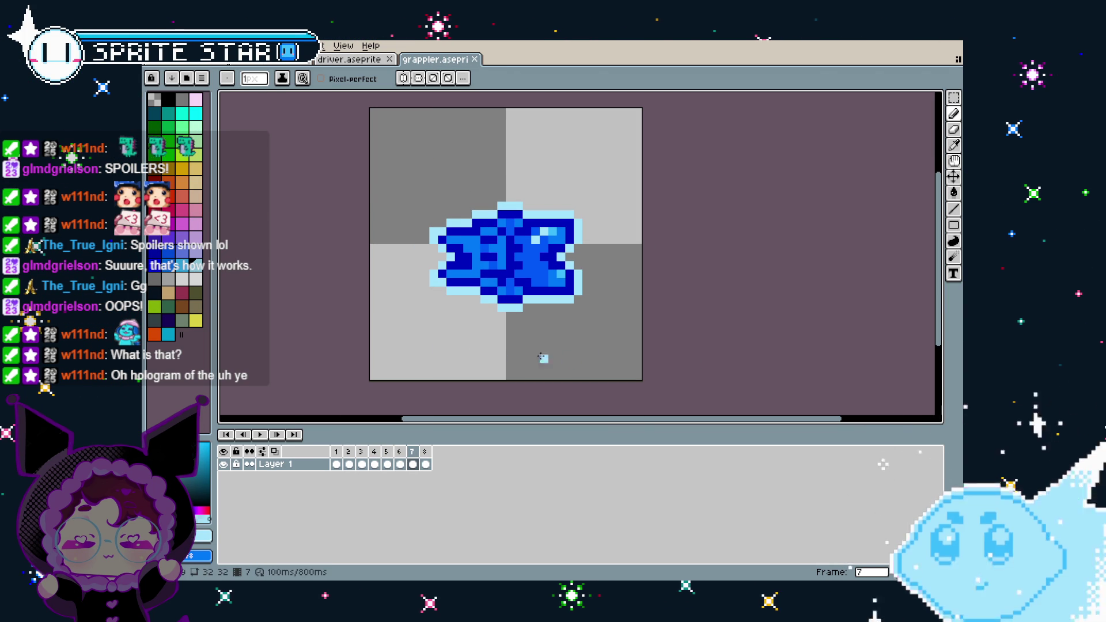
- Open the character animation sheet, glancing at the 32x32 blue sprite before returning
{"action": "left_click", "coordinate": [348, 59]}
{"action": "left_click", "coordinate": [300, 60]}
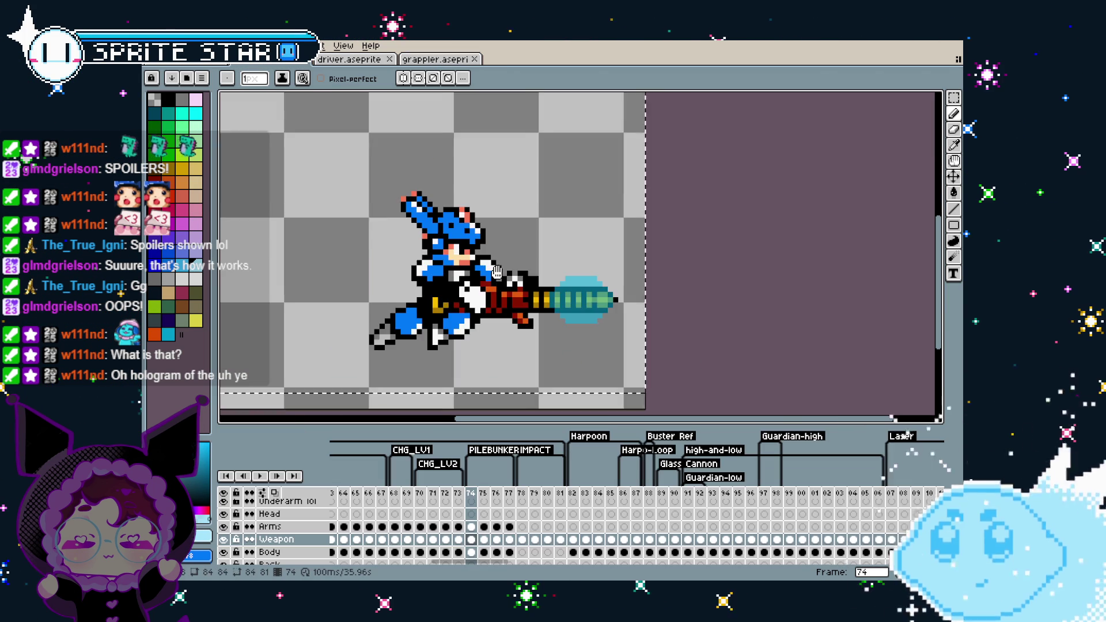
{"action": "scroll", "coordinate": [596, 369], "scroll_direction": "down", "scroll_amount": 1}
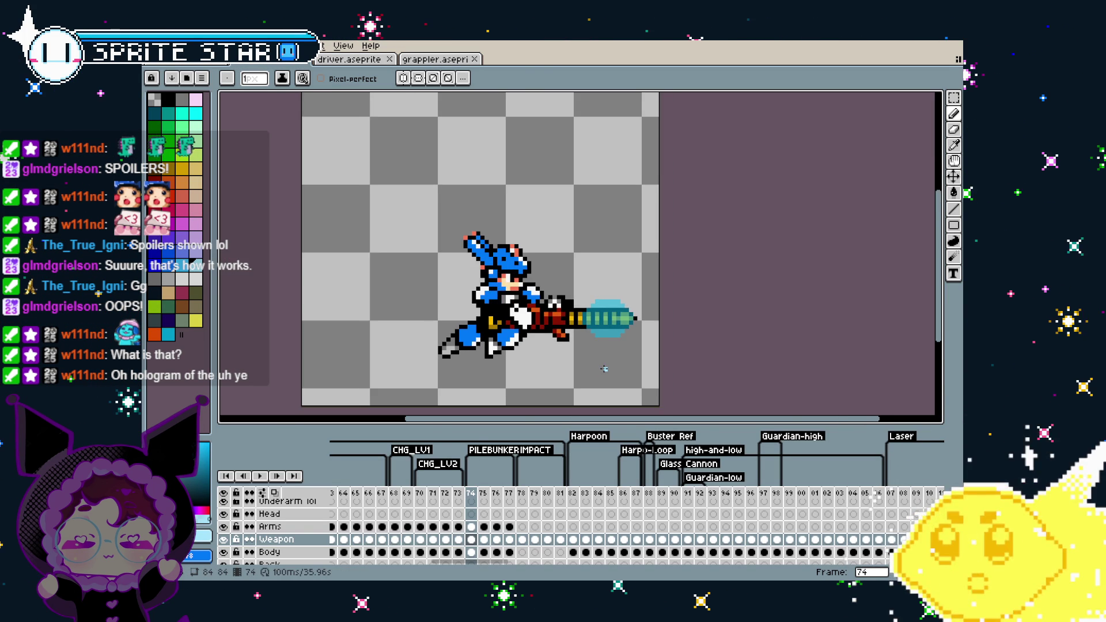
{"action": "left_click", "coordinate": [230, 61]}
{"action": "left_click", "coordinate": [300, 60]}
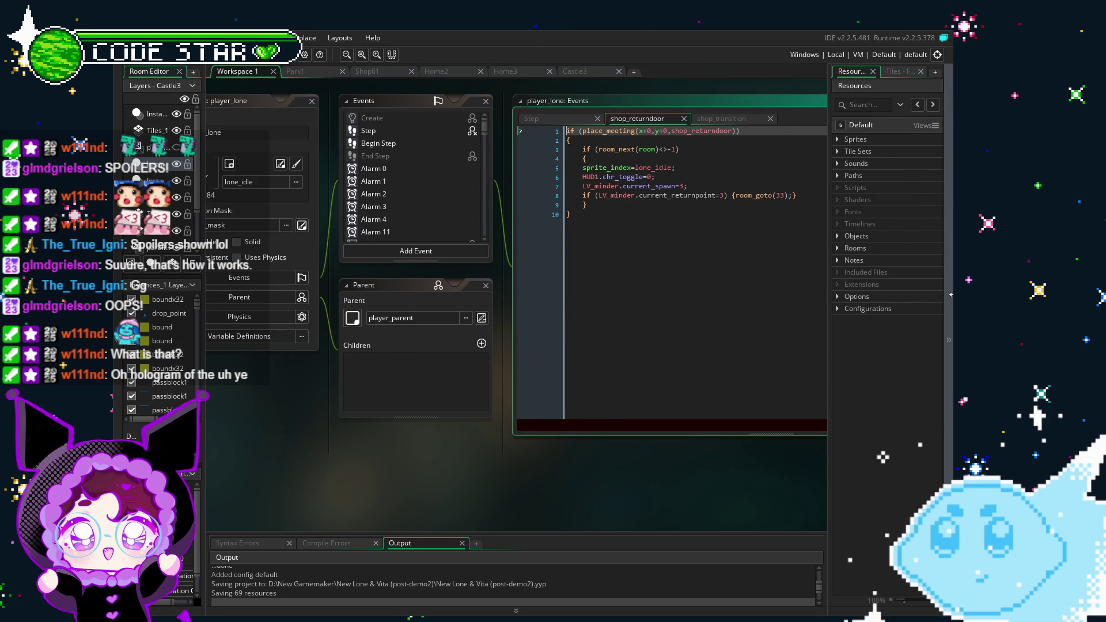
{"action": "left_click_drag", "start_coordinate": [951, 294], "coordinate": [1011, 294]}
{"action": "left_click_drag", "start_coordinate": [478, 283], "coordinate": [388, 300]}
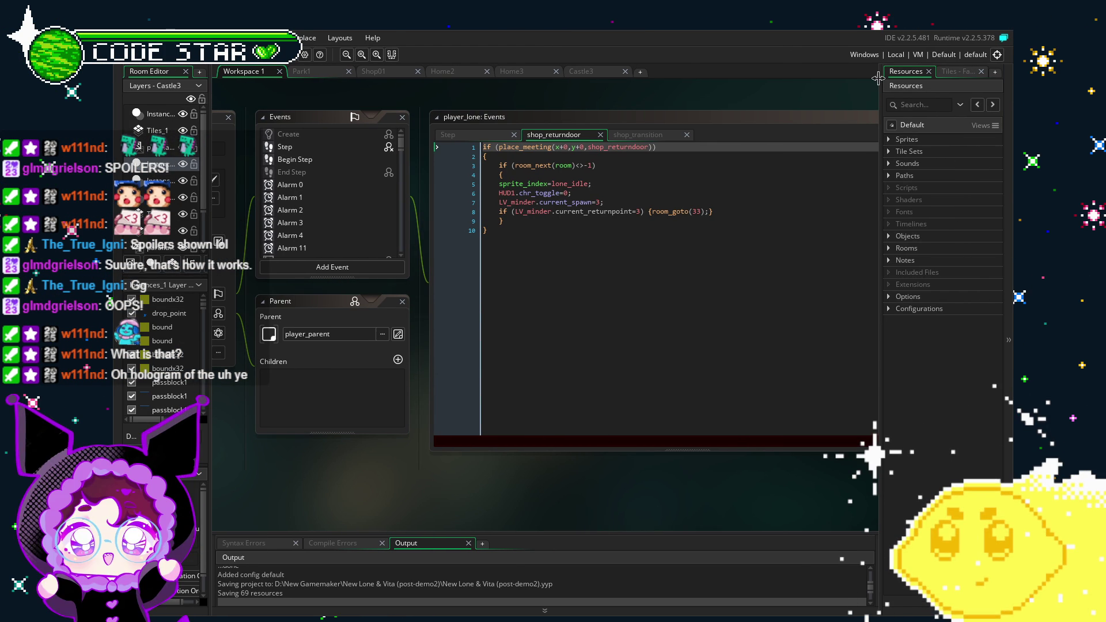
{"action": "left_click", "coordinate": [889, 140]}
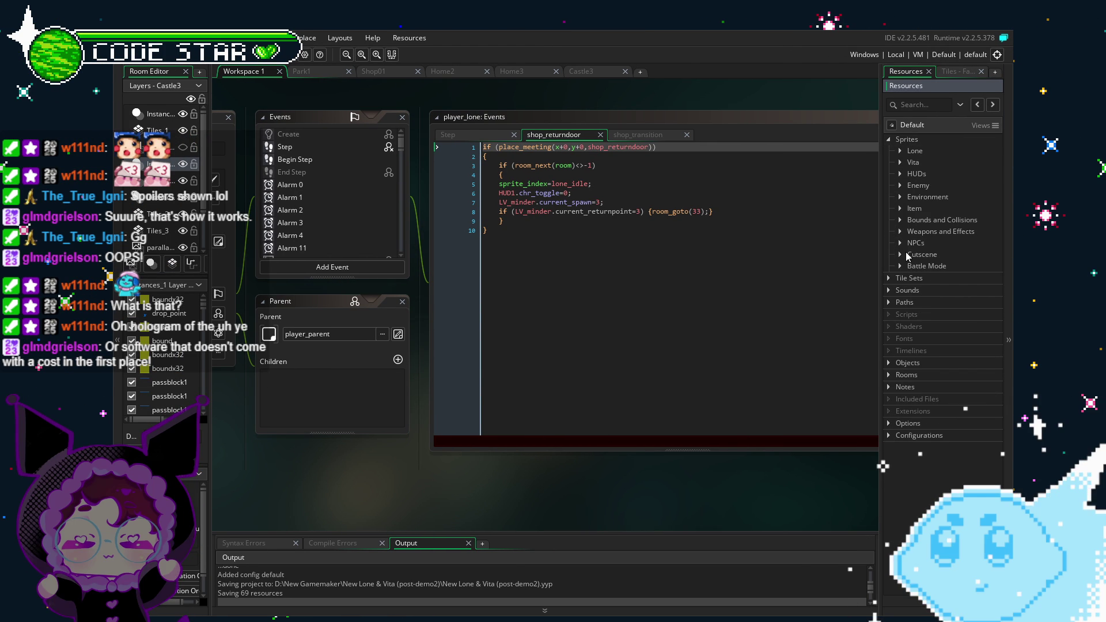
{"action": "double_click", "coordinate": [928, 231]}
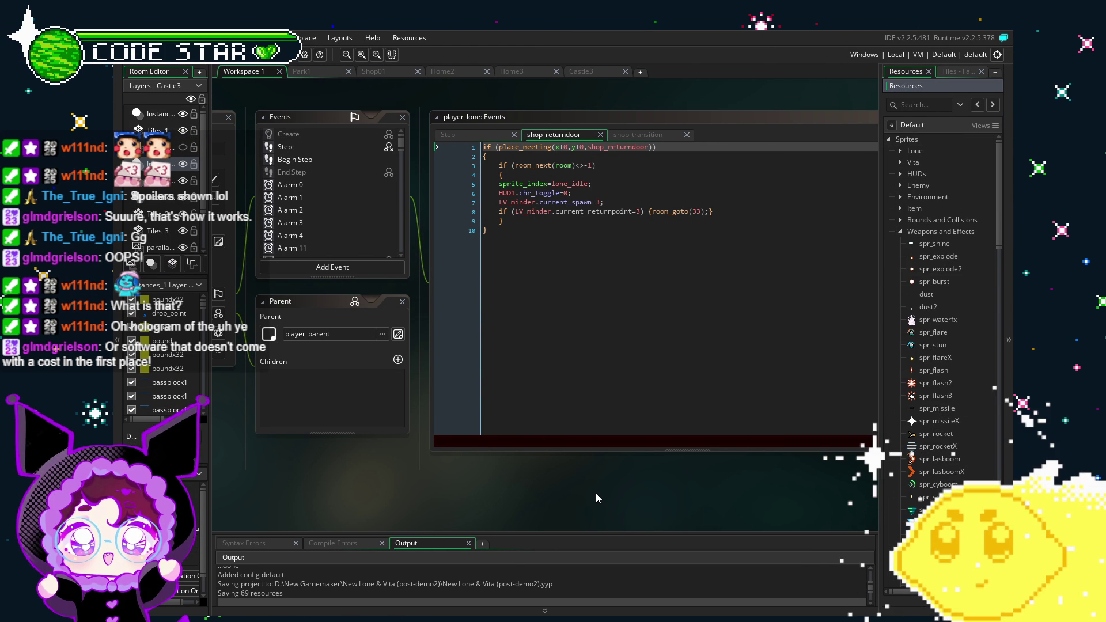
{"action": "left_click_drag", "start_coordinate": [492, 475], "coordinate": [462, 477]}
{"action": "left_click", "coordinate": [564, 249]}
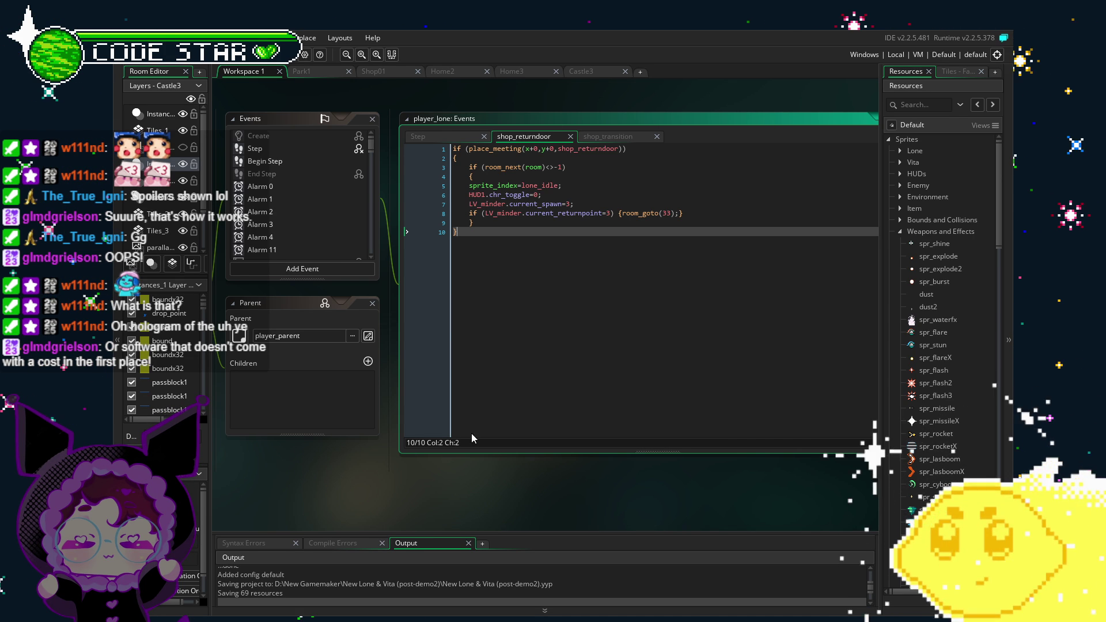
{"action": "left_click", "coordinate": [508, 373]}
{"action": "mouse_move", "coordinate": [353, 463]}
{"action": "left_mouse_down"}
{"action": "mouse_move", "coordinate": [344, 476]}
{"action": "mouse_move", "coordinate": [385, 479]}
{"action": "left_mouse_up"}
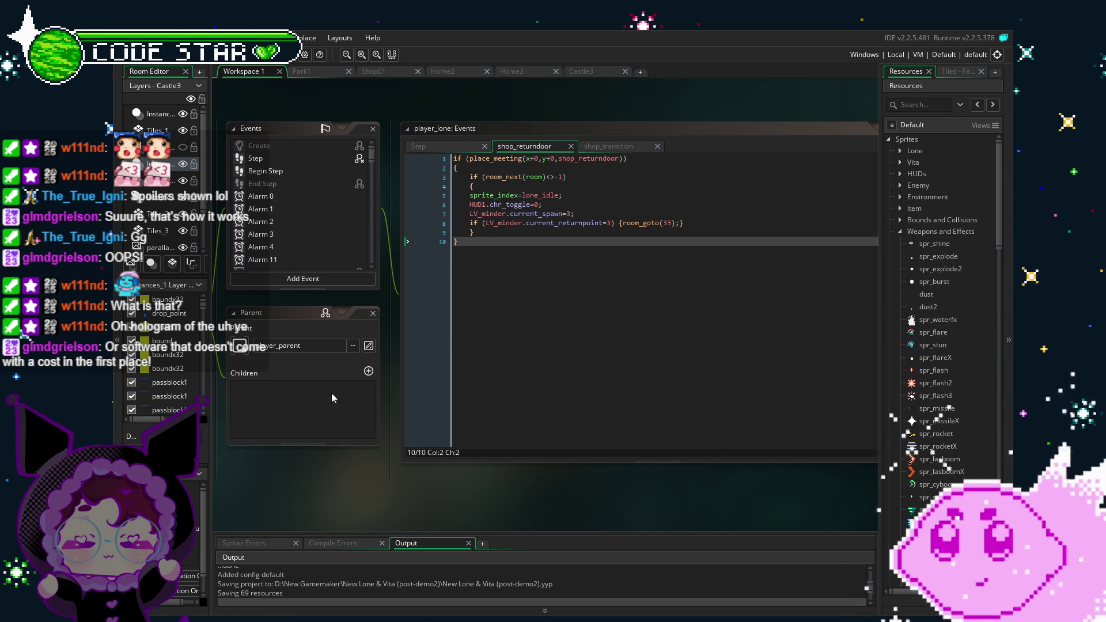
{"action": "left_click_drag", "start_coordinate": [384, 116], "coordinate": [371, 113]}
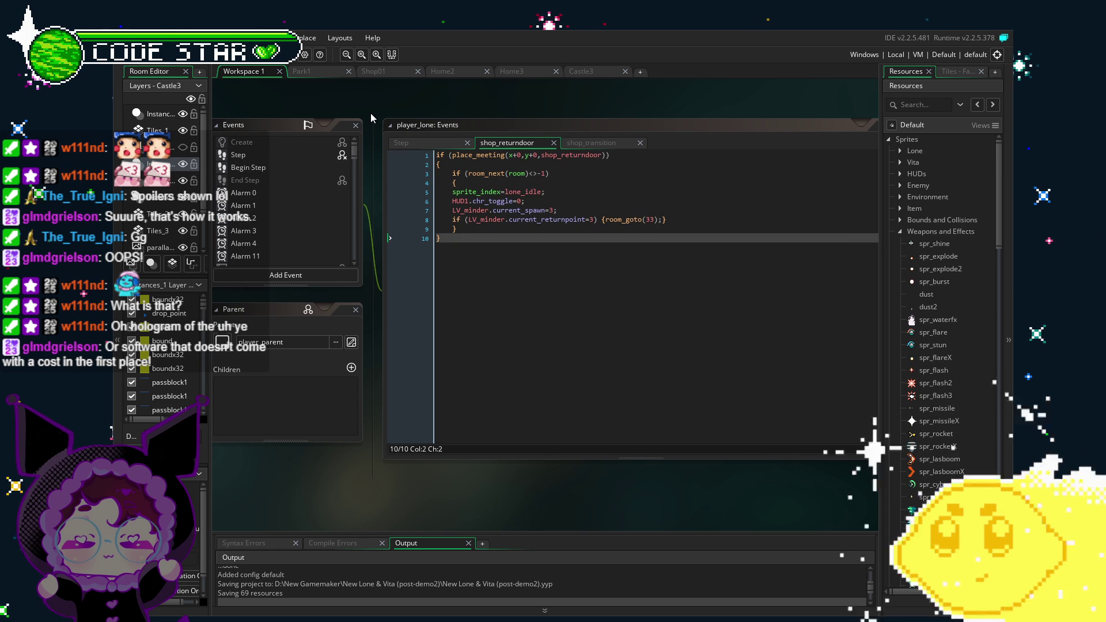
{"action": "left_click_drag", "start_coordinate": [330, 523], "coordinate": [355, 521]}
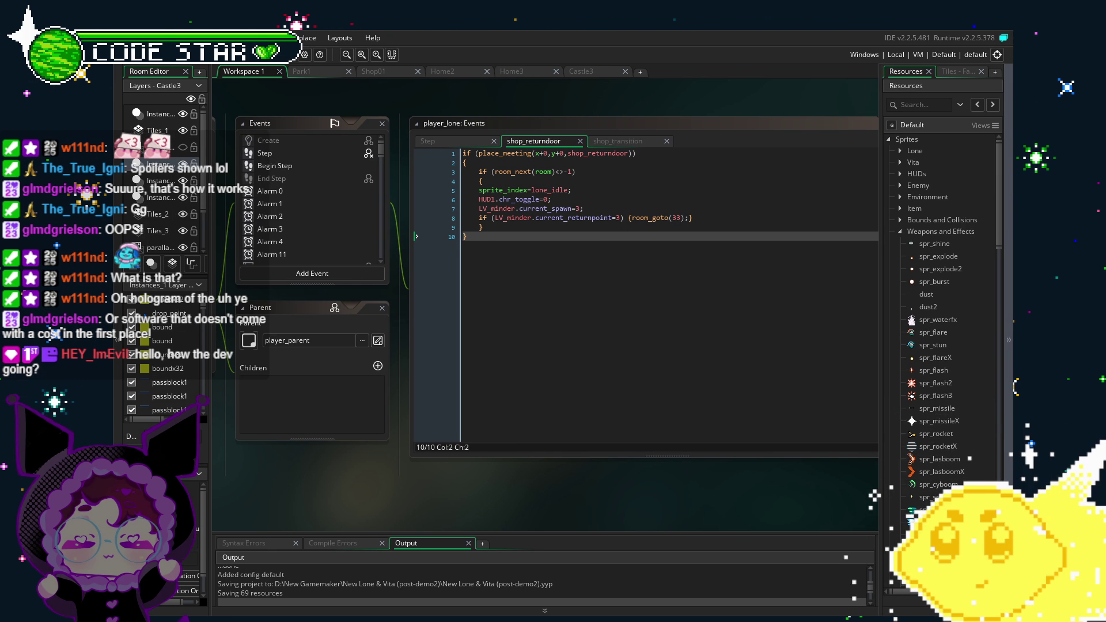
{"action": "scroll", "coordinate": [662, 500], "scroll_direction": "right", "scroll_amount": 2}
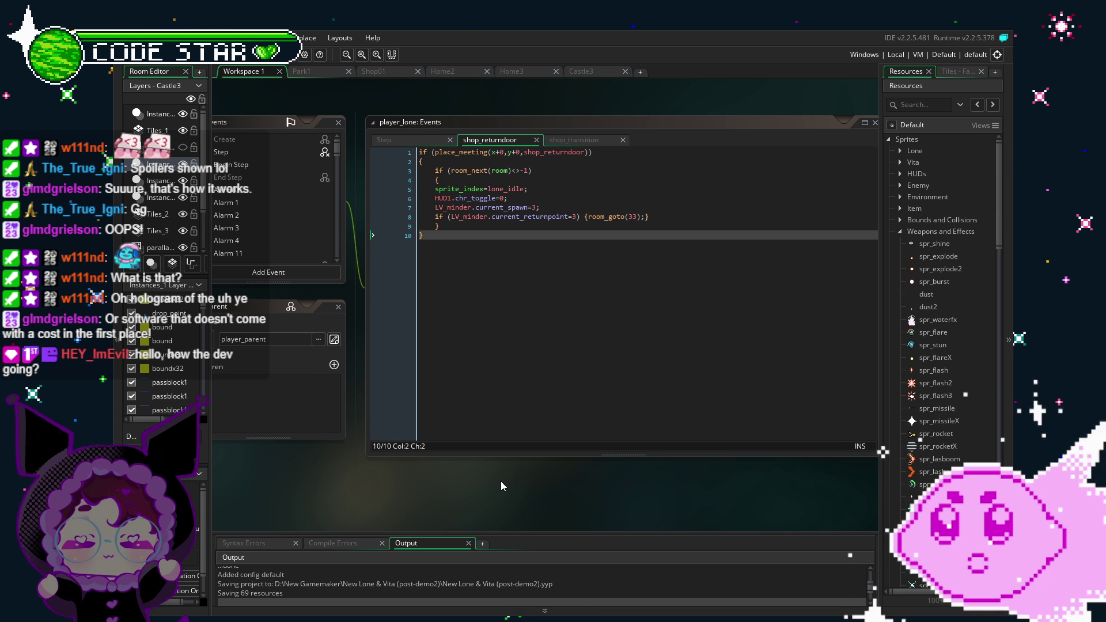
- Collapse Weapons and Effects in Resources and toggle the Lone folder open and shut
{"action": "left_click", "coordinate": [618, 391]}
{"action": "left_click", "coordinate": [900, 231]}
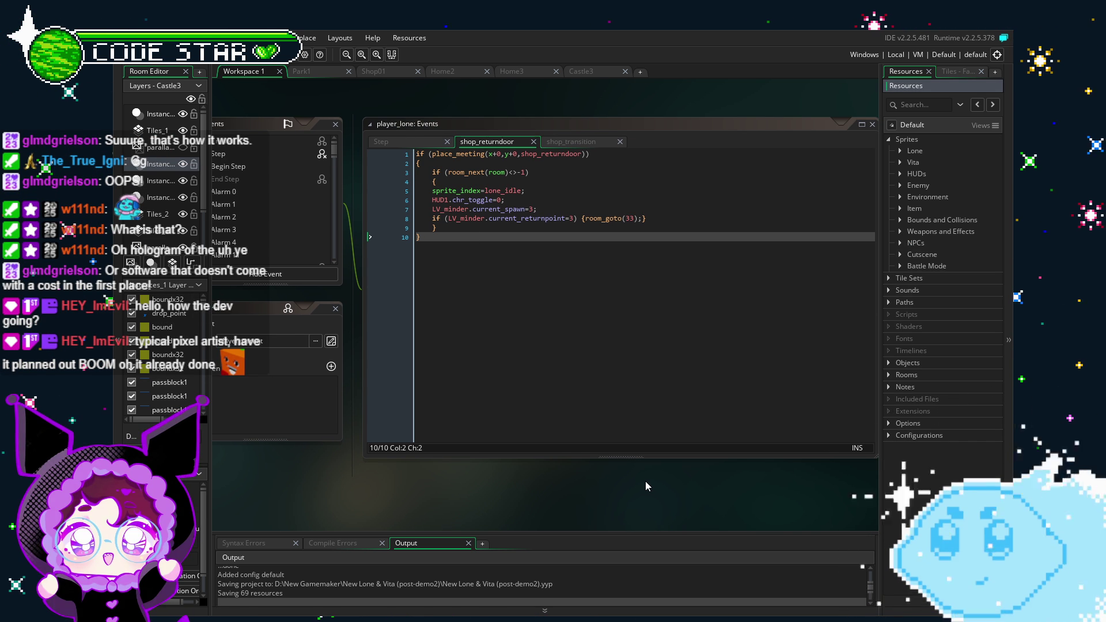
{"action": "left_click", "coordinate": [572, 342]}
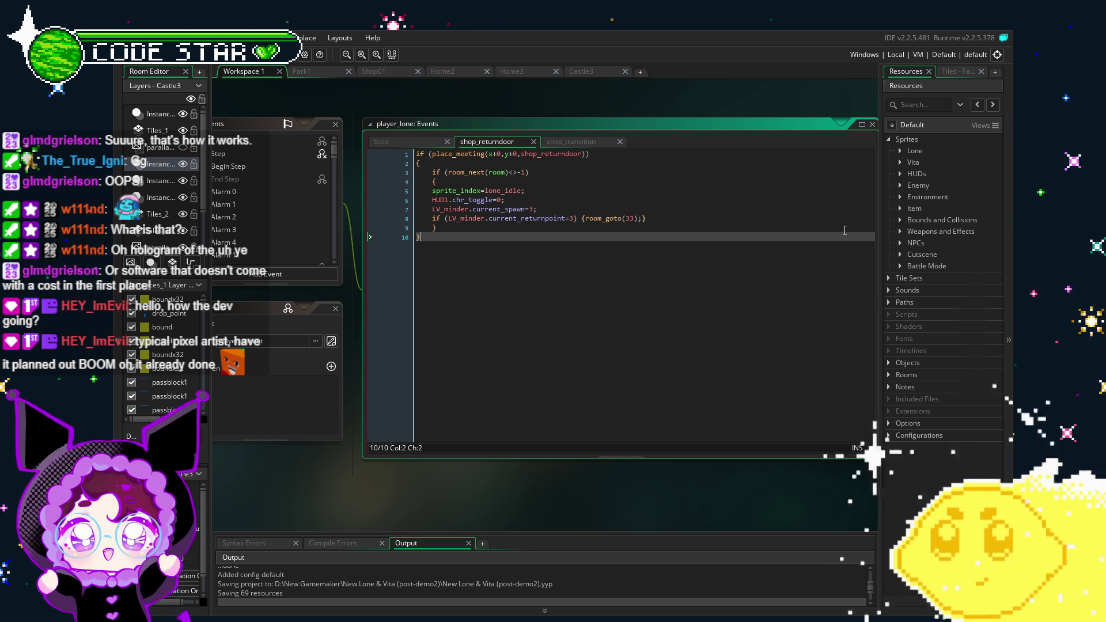
{"action": "left_click", "coordinate": [900, 151]}
{"action": "left_click", "coordinate": [899, 150]}
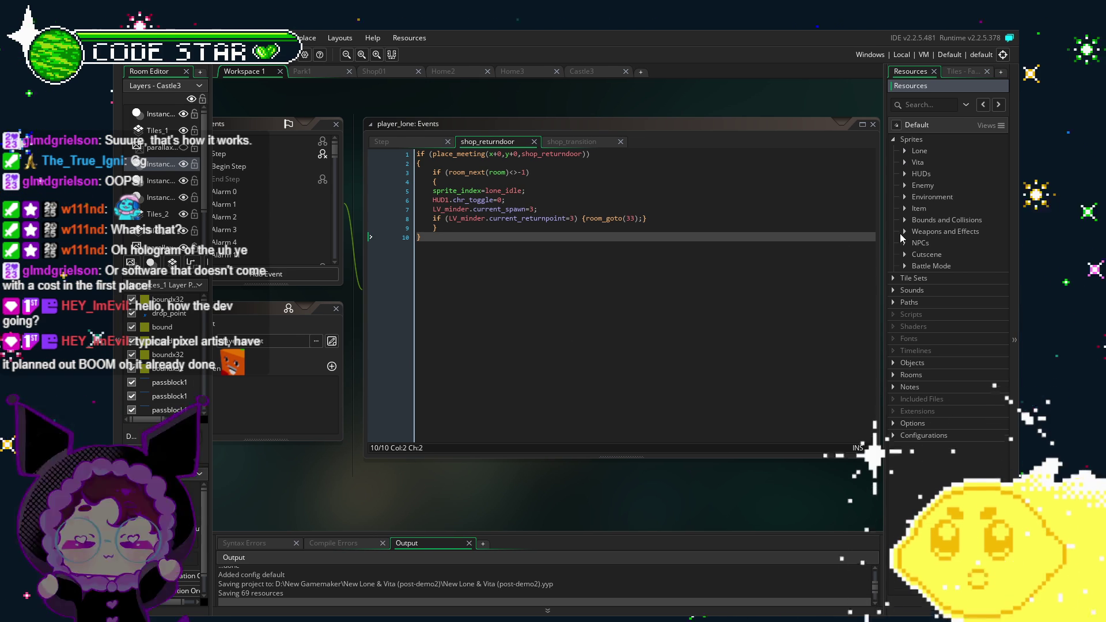
{"action": "left_click", "coordinate": [903, 232]}
{"action": "left_click", "coordinate": [904, 232]}
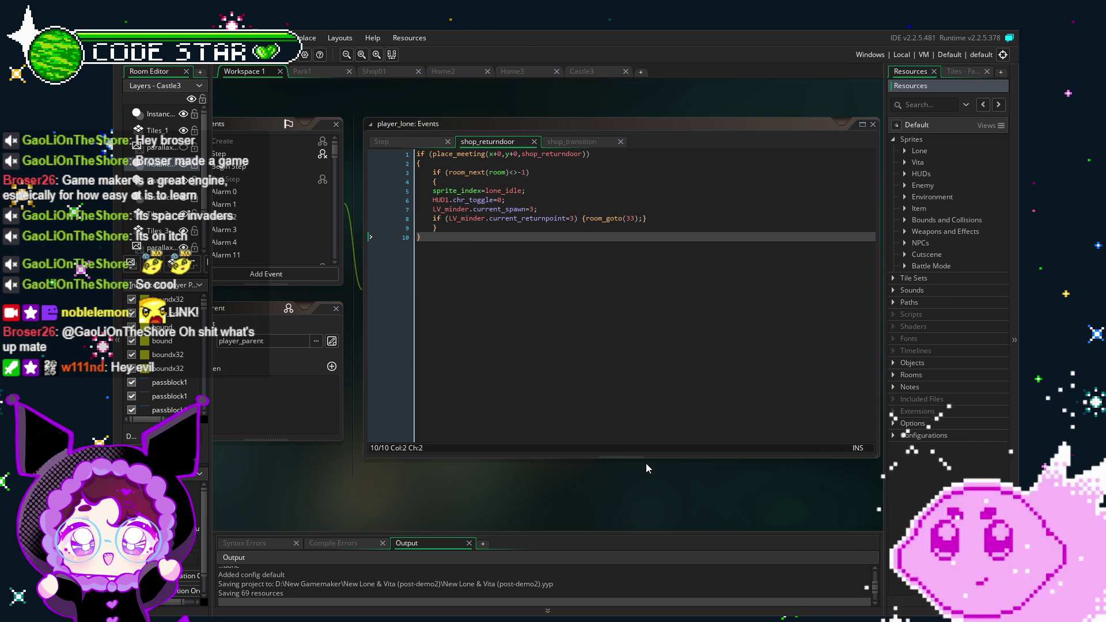
{"action": "left_click_drag", "start_coordinate": [645, 463], "coordinate": [670, 460]}
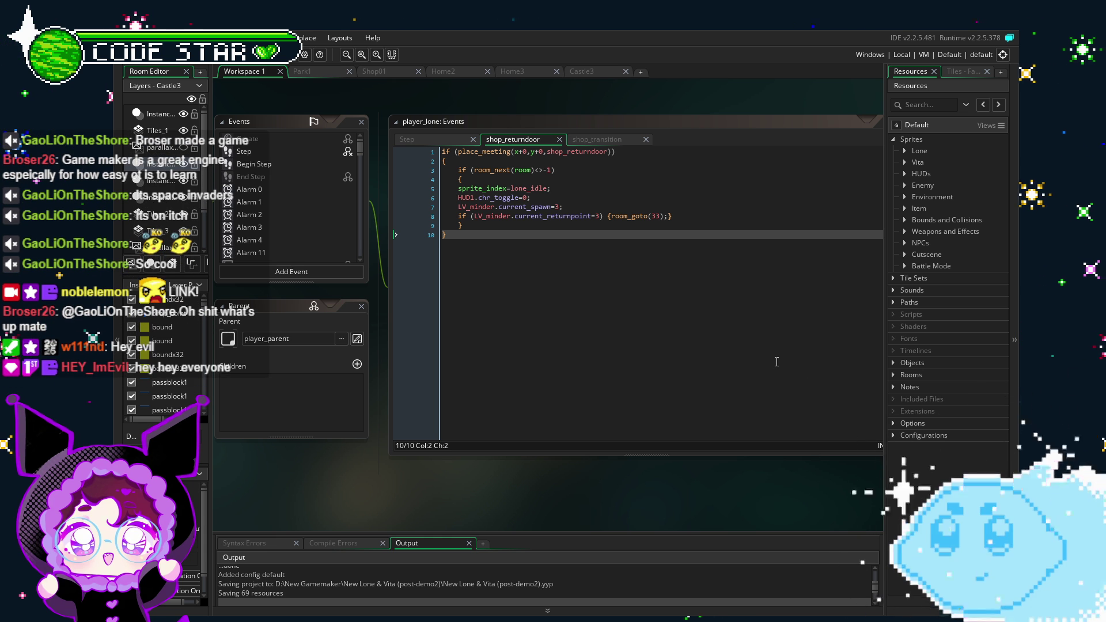
{"action": "left_click", "coordinate": [612, 351]}
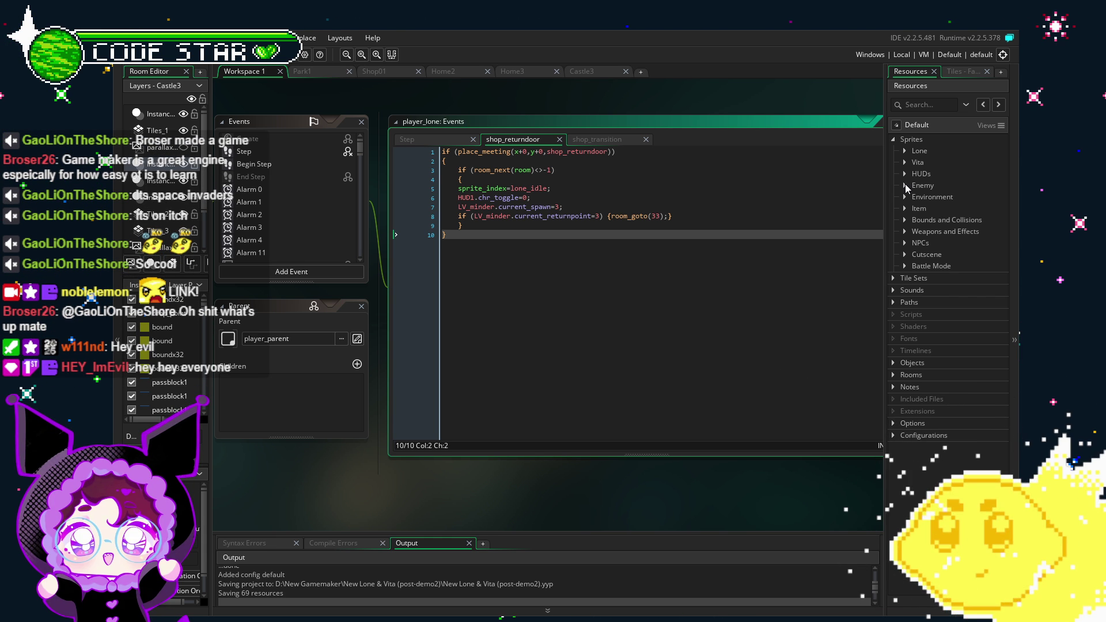
{"action": "left_click", "coordinate": [905, 185]}
{"action": "left_click", "coordinate": [905, 185]}
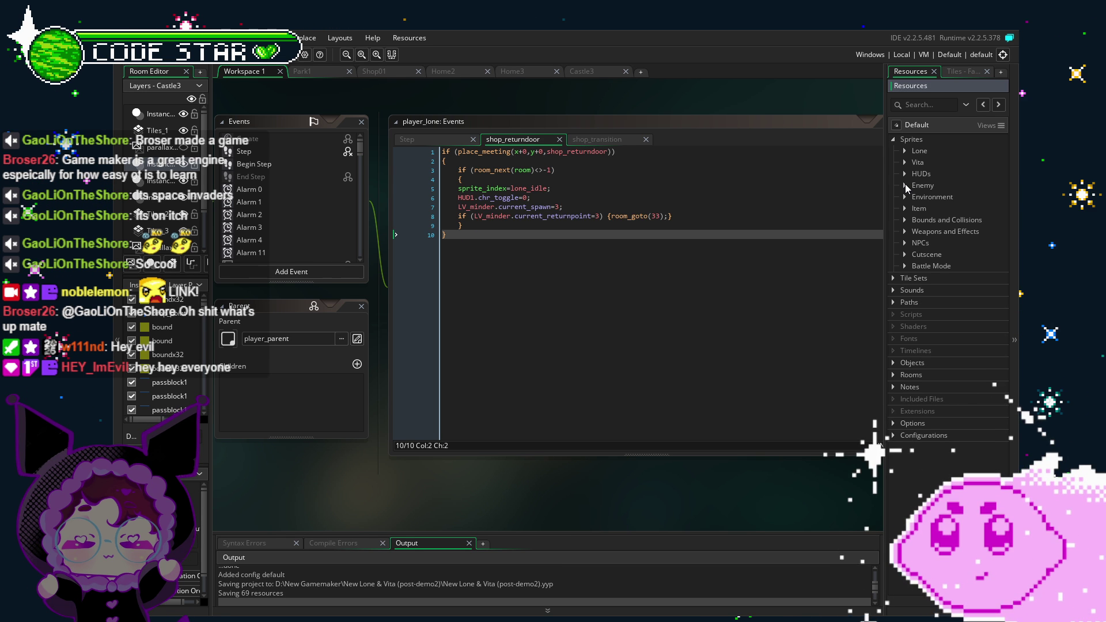
{"action": "left_click", "coordinate": [526, 350]}
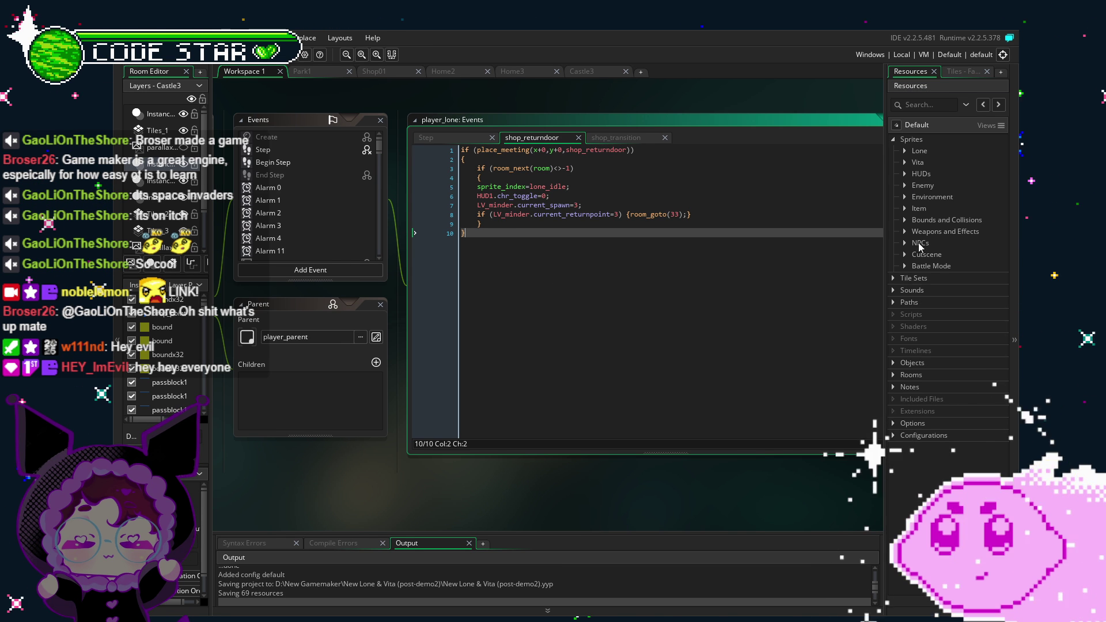
{"action": "left_click", "coordinate": [895, 286]}
{"action": "left_click", "coordinate": [894, 282]}
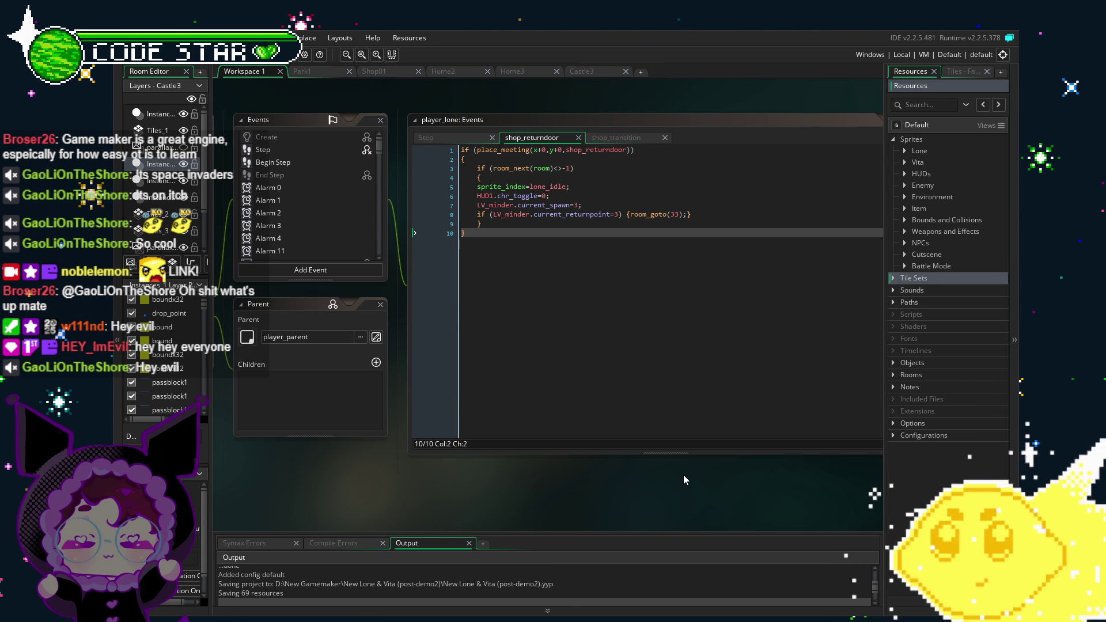
- Recentre the editor workspace and expand the Objects list in Resources
{"action": "mouse_move", "coordinate": [550, 488]}
{"action": "left_mouse_down"}
{"action": "mouse_move", "coordinate": [496, 475]}
{"action": "mouse_move", "coordinate": [511, 483]}
{"action": "left_mouse_up"}
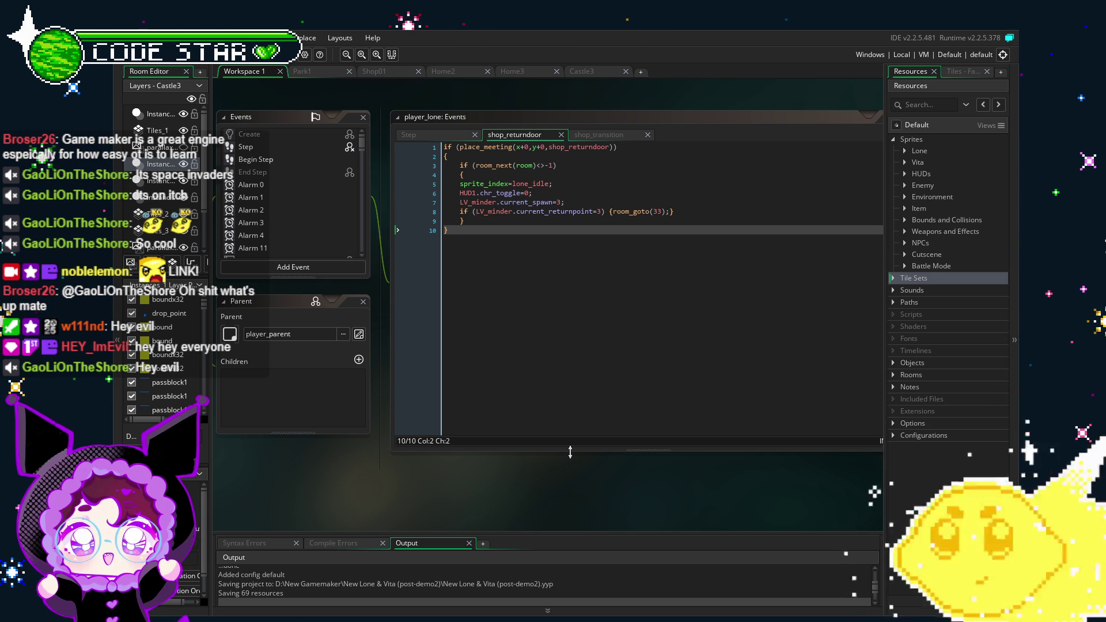
{"action": "left_click_drag", "start_coordinate": [480, 487], "coordinate": [493, 488]}
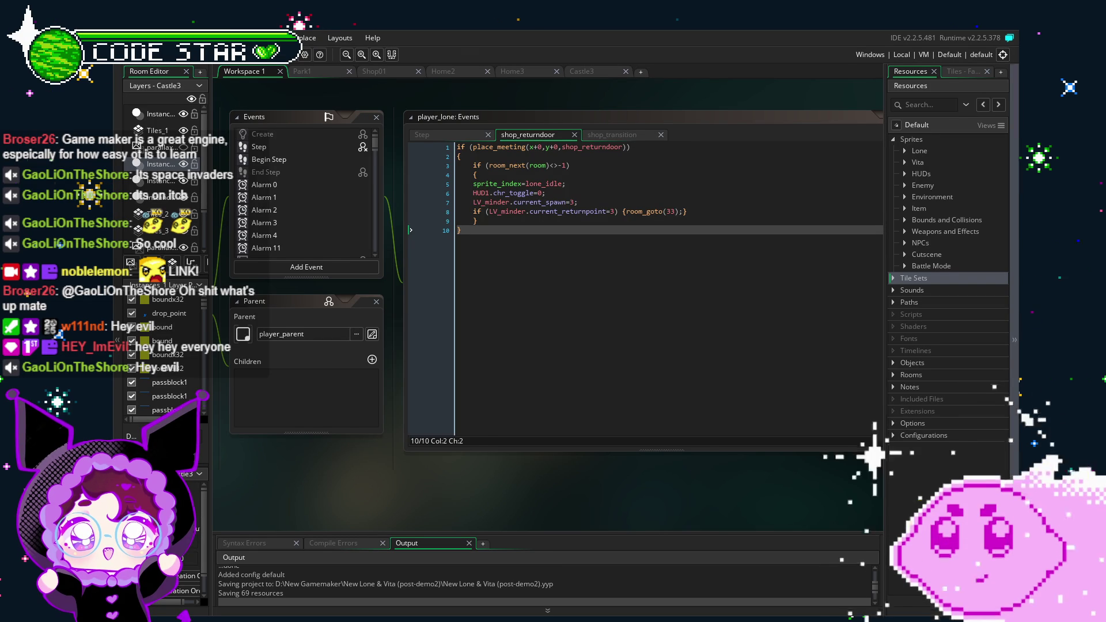
{"action": "left_click_drag", "start_coordinate": [296, 499], "coordinate": [329, 496]}
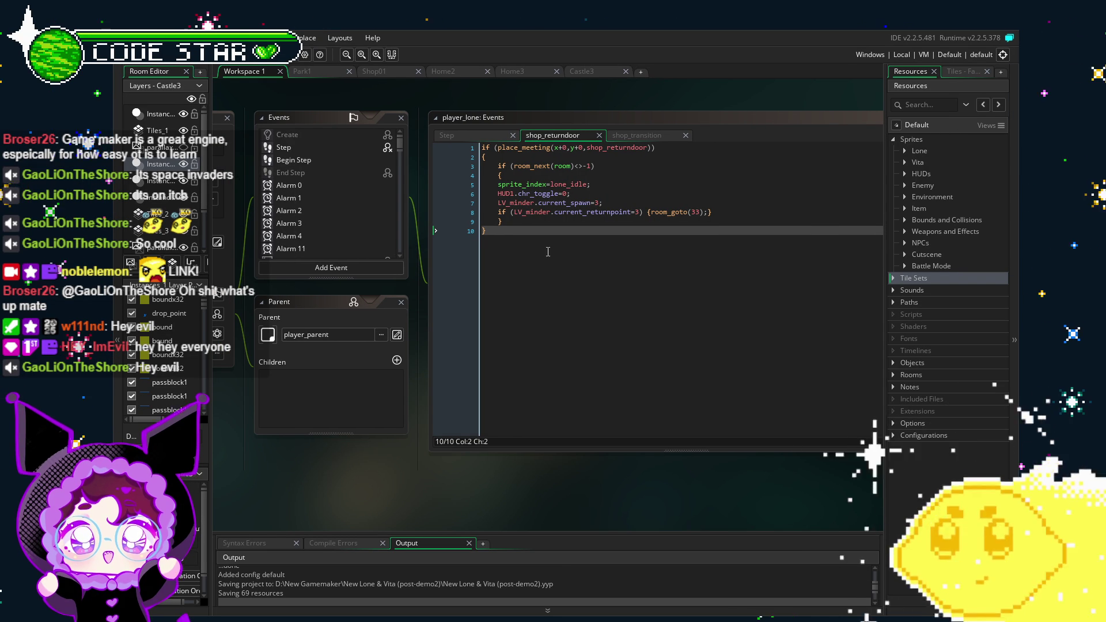
{"action": "scroll", "coordinate": [357, 246], "scroll_direction": "down", "scroll_amount": 2}
{"action": "scroll", "coordinate": [357, 246], "scroll_direction": "down", "scroll_amount": 3}
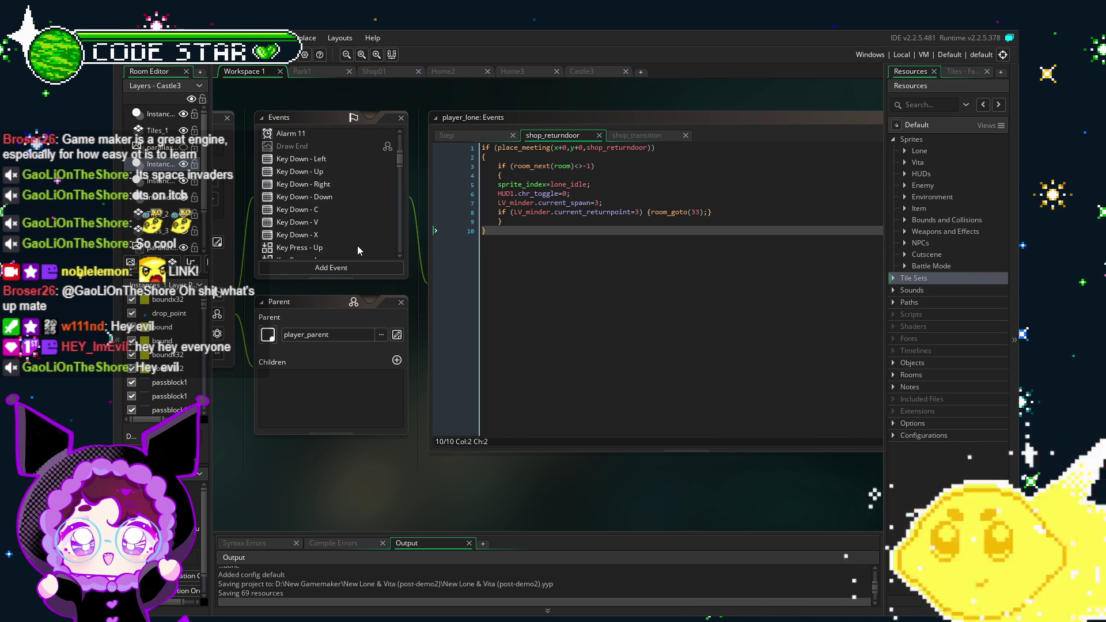
{"action": "left_click", "coordinate": [892, 363]}
{"action": "scroll", "coordinate": [921, 362], "scroll_direction": "down", "scroll_amount": 3}
- Show the Shop01 room, restore the Resources list, and open the ITEM folder
{"action": "left_click", "coordinate": [374, 70]}
{"action": "scroll", "coordinate": [575, 416], "scroll_direction": "up", "scroll_amount": 3}
{"action": "left_click", "coordinate": [911, 70]}
{"action": "scroll", "coordinate": [915, 436], "scroll_direction": "down", "scroll_amount": 1}
{"action": "left_click", "coordinate": [905, 471]}
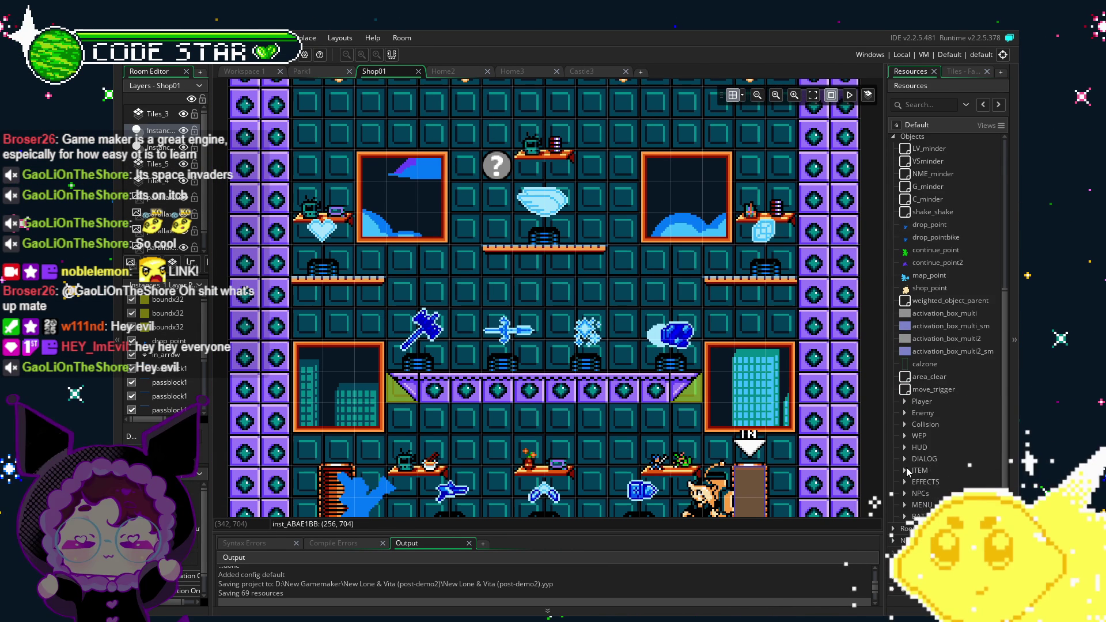
{"action": "scroll", "coordinate": [921, 458], "scroll_direction": "down", "scroll_amount": 10}
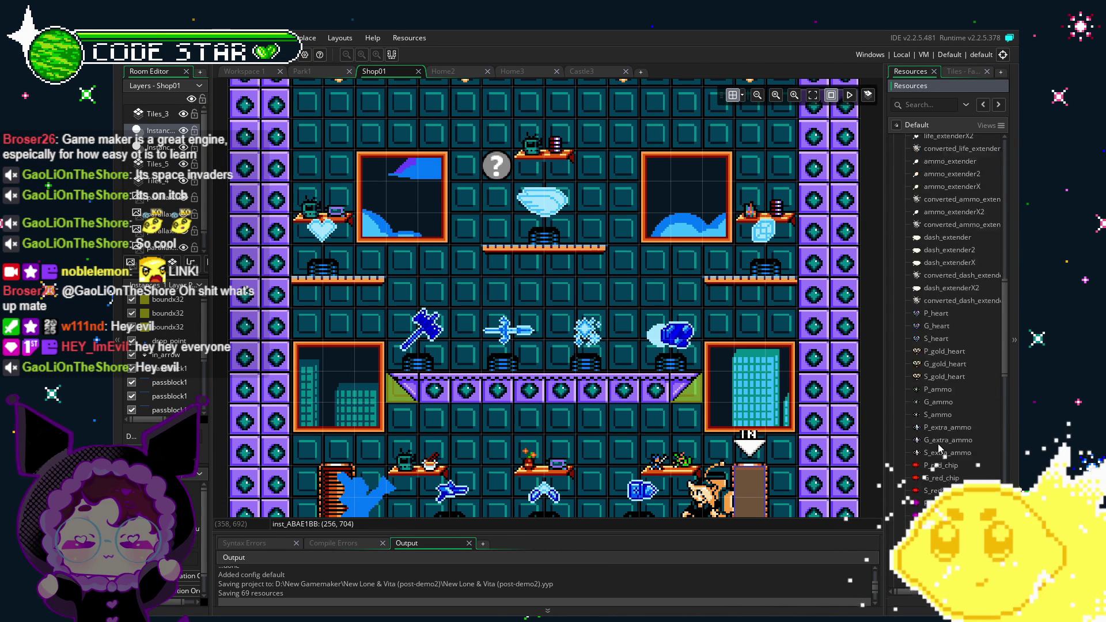
{"action": "scroll", "coordinate": [938, 443], "scroll_direction": "down", "scroll_amount": 10}
{"action": "scroll", "coordinate": [939, 448], "scroll_direction": "up", "scroll_amount": 10}
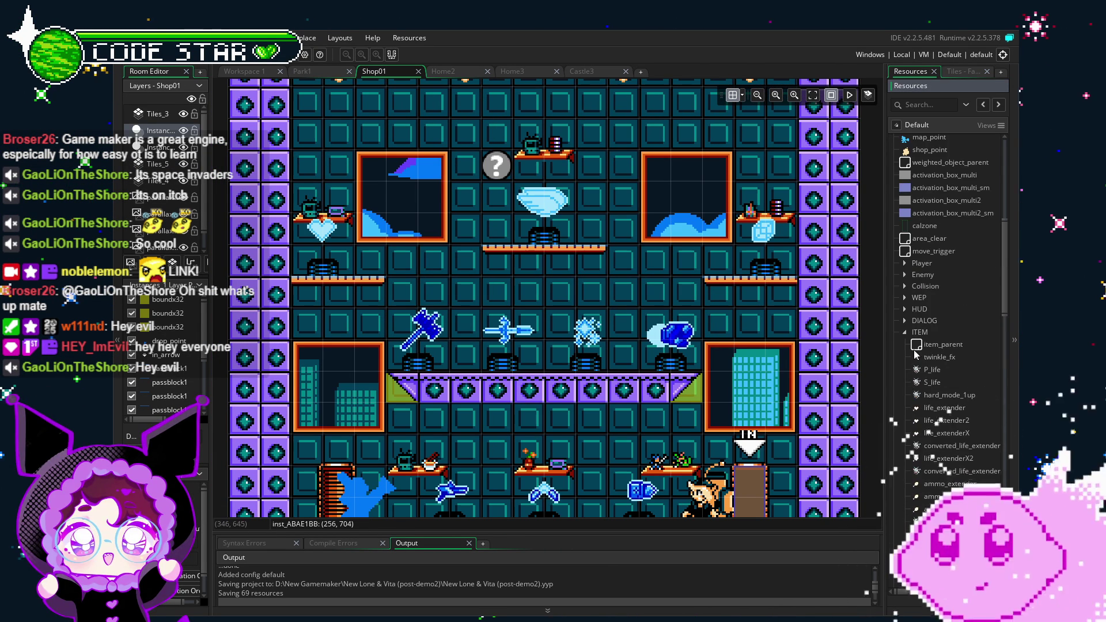
{"action": "left_click", "coordinate": [904, 332]}
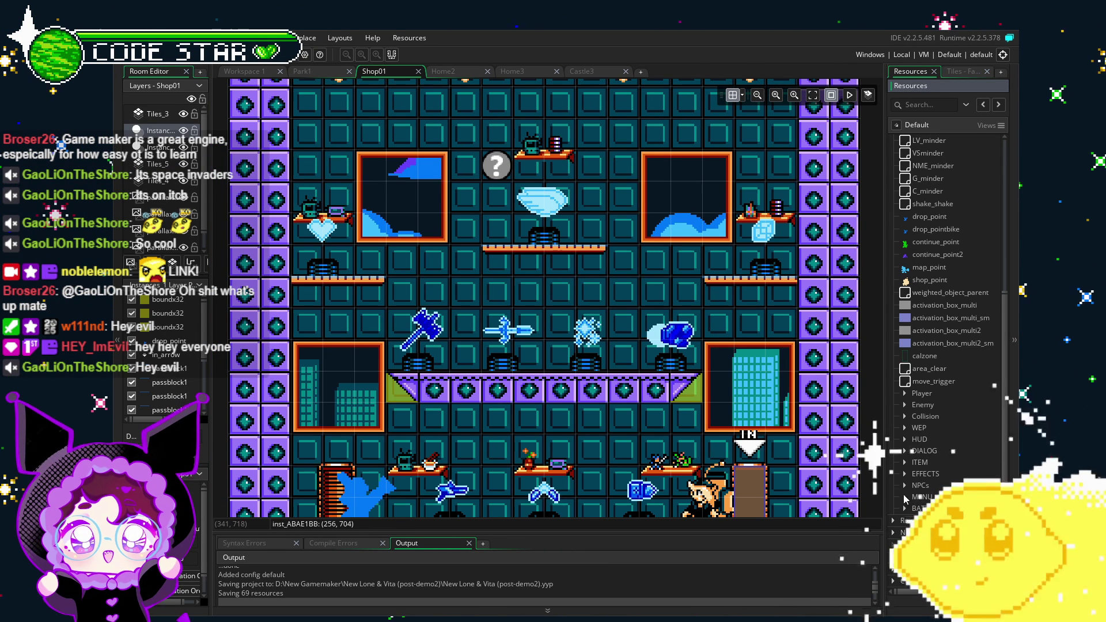
{"action": "left_click", "coordinate": [904, 497]}
{"action": "left_click", "coordinate": [905, 496]}
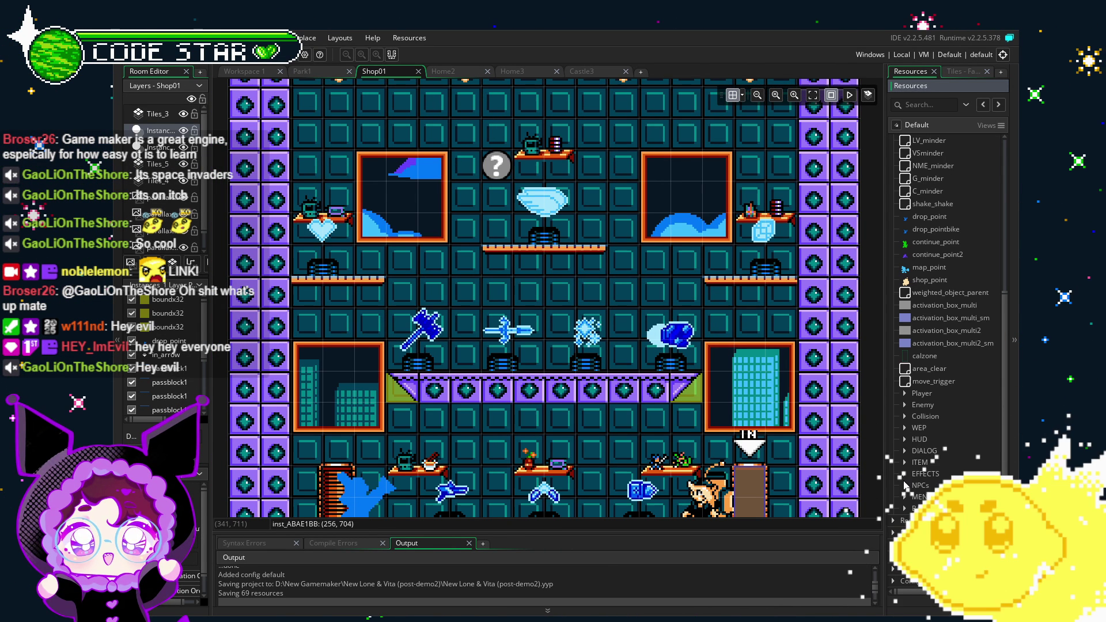
{"action": "left_click", "coordinate": [905, 427]}
{"action": "left_click", "coordinate": [905, 427]}
{"action": "scroll", "coordinate": [748, 395], "scroll_direction": "down", "scroll_amount": 5}
{"action": "scroll", "coordinate": [748, 395], "scroll_direction": "up", "scroll_amount": 3}
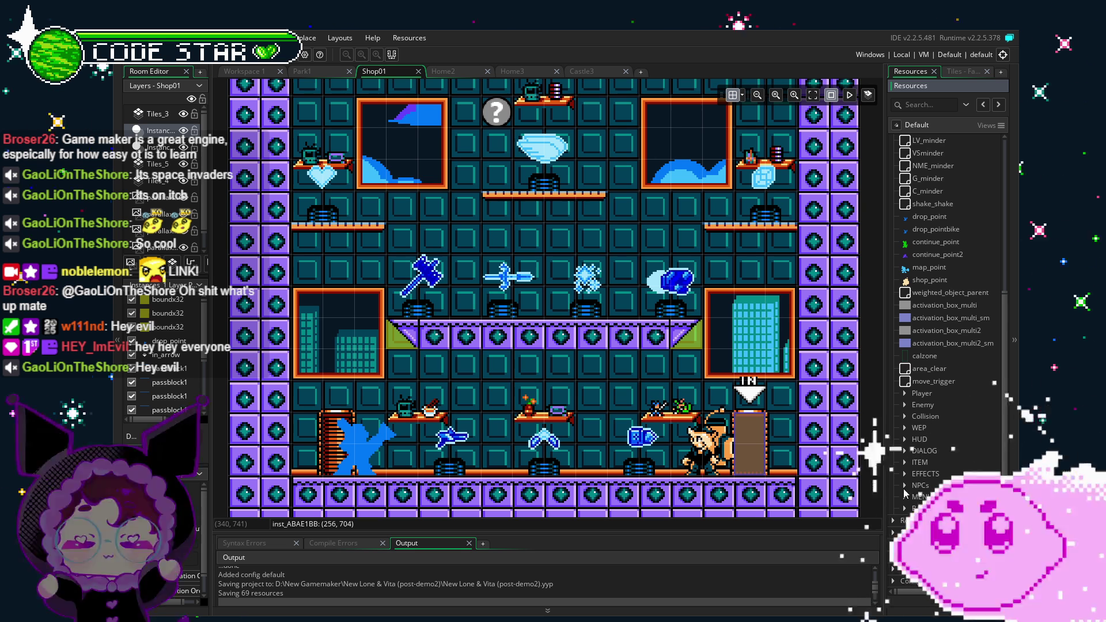
{"action": "left_click", "coordinate": [904, 440]}
{"action": "left_click", "coordinate": [905, 439]}
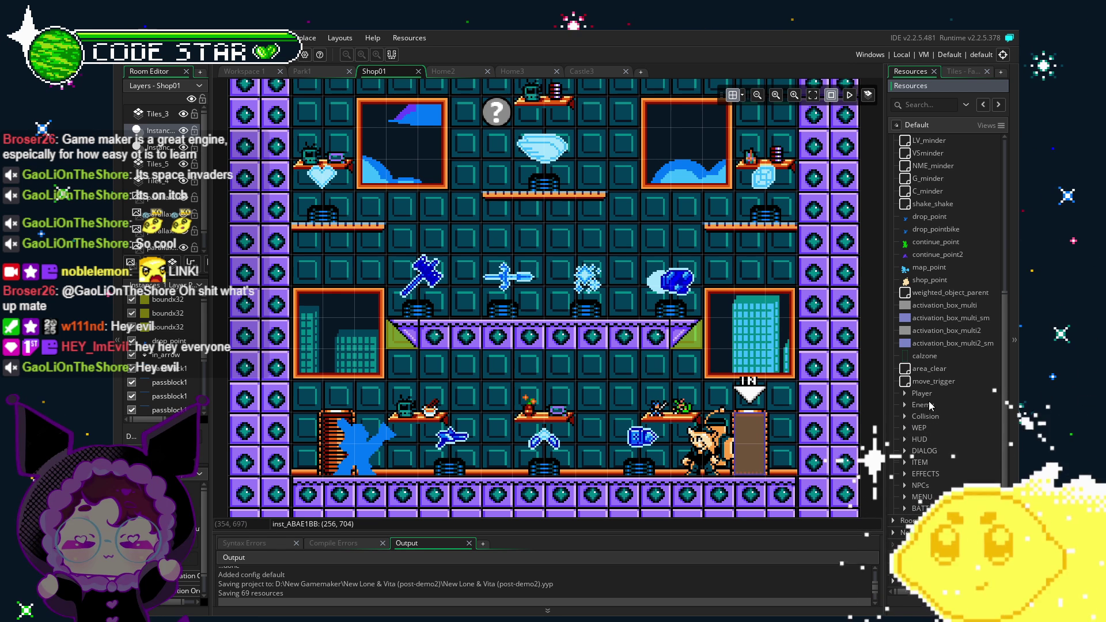
{"action": "left_click", "coordinate": [905, 394]}
{"action": "left_click", "coordinate": [905, 394]}
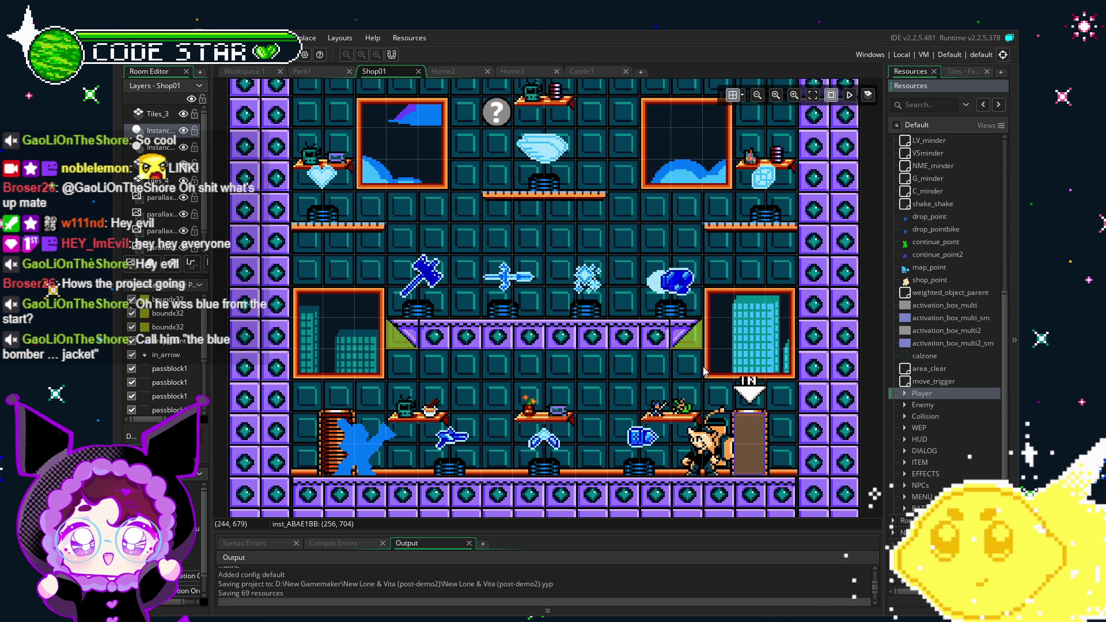
- Pan Shop01 to its lower floor and toggle the Player objects folder open and closed
{"action": "left_click_drag", "start_coordinate": [703, 367], "coordinate": [683, 319]}
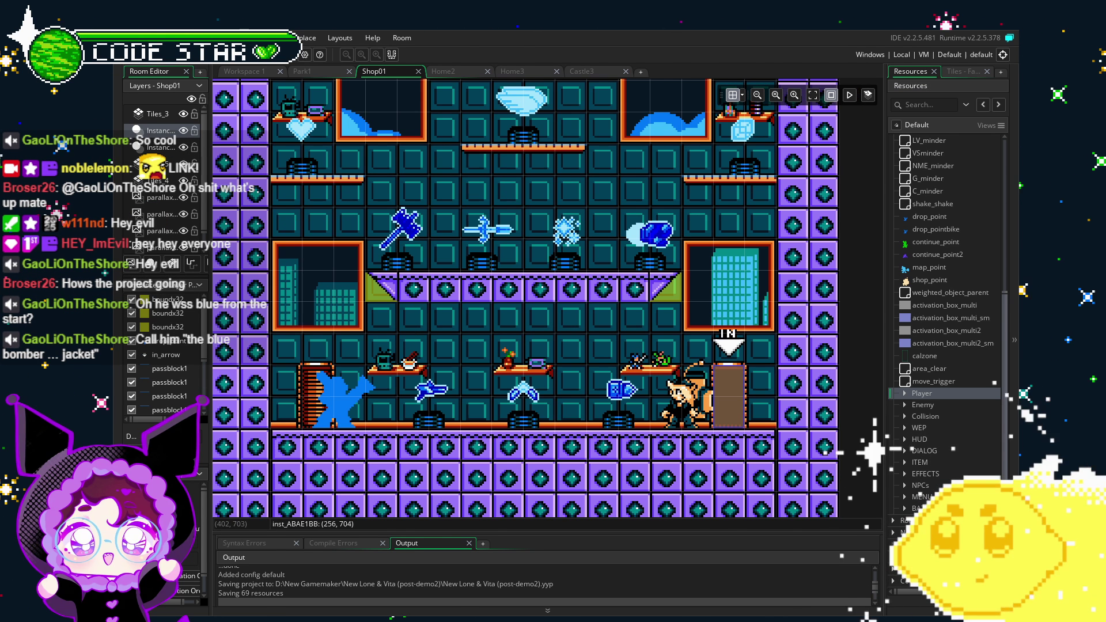
{"action": "left_click_drag", "start_coordinate": [436, 450], "coordinate": [491, 420]}
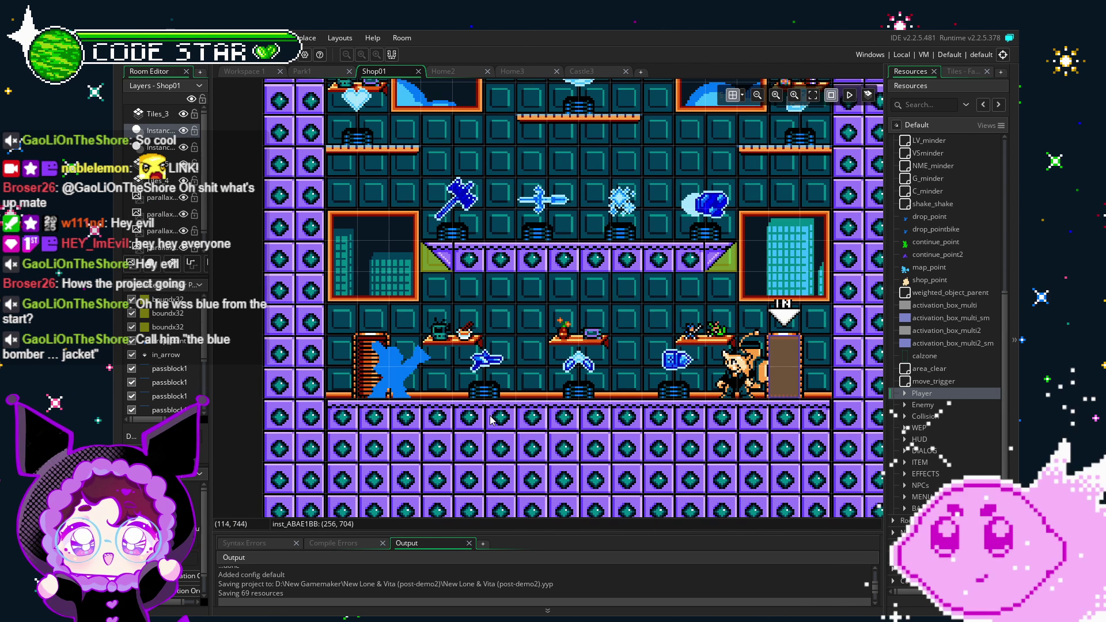
{"action": "left_click", "coordinate": [904, 394]}
{"action": "left_click", "coordinate": [905, 394]}
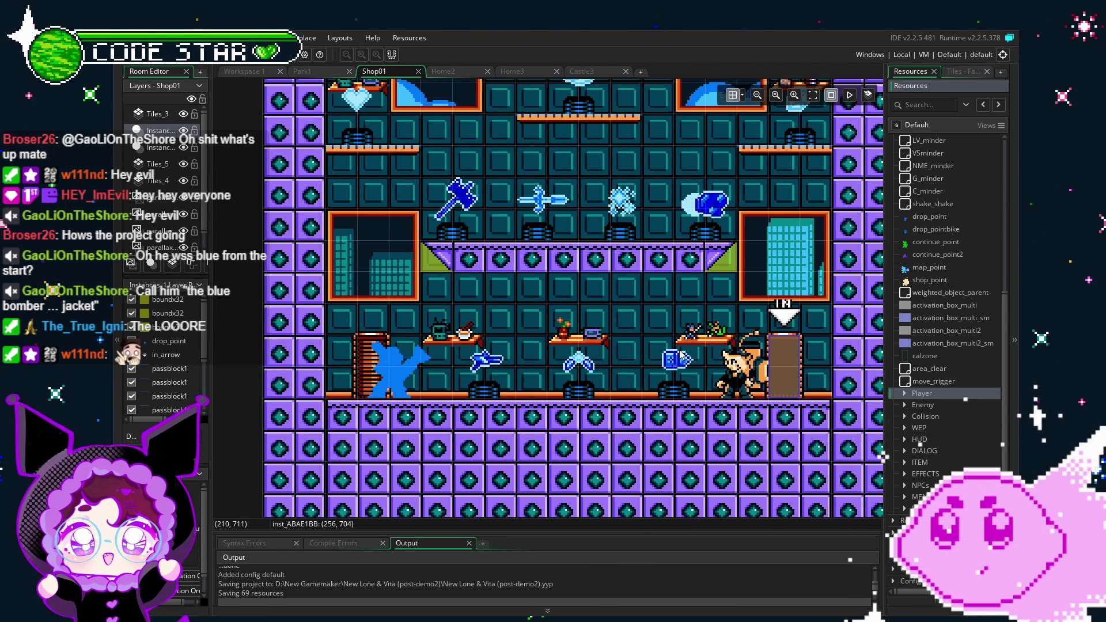
- Expand the WEP folder and scroll through fire_blaster, twin_blaster, lone_beam and other weapons
{"action": "scroll", "coordinate": [908, 413], "scroll_direction": "up", "scroll_amount": 2}
{"action": "scroll", "coordinate": [908, 413], "scroll_direction": "down", "scroll_amount": 2}
{"action": "left_click", "coordinate": [907, 429]}
{"action": "left_click", "coordinate": [904, 428]}
{"action": "scroll", "coordinate": [906, 429], "scroll_direction": "down", "scroll_amount": 6}
{"action": "scroll", "coordinate": [907, 420], "scroll_direction": "down", "scroll_amount": 7}
{"action": "scroll", "coordinate": [910, 409], "scroll_direction": "down", "scroll_amount": 8}
{"action": "scroll", "coordinate": [910, 408], "scroll_direction": "down", "scroll_amount": 6}
{"action": "scroll", "coordinate": [909, 408], "scroll_direction": "down", "scroll_amount": 7}
{"action": "scroll", "coordinate": [910, 409], "scroll_direction": "up", "scroll_amount": 1}
{"action": "scroll", "coordinate": [909, 409], "scroll_direction": "up", "scroll_amount": 1}
{"action": "scroll", "coordinate": [900, 468], "scroll_direction": "up", "scroll_amount": 1}
{"action": "scroll", "coordinate": [901, 495], "scroll_direction": "up", "scroll_amount": 3}
{"action": "scroll", "coordinate": [900, 492], "scroll_direction": "up", "scroll_amount": 3}
{"action": "scroll", "coordinate": [901, 492], "scroll_direction": "up", "scroll_amount": 2}
{"action": "scroll", "coordinate": [901, 492], "scroll_direction": "up", "scroll_amount": 1}
{"action": "scroll", "coordinate": [901, 491], "scroll_direction": "up", "scroll_amount": 3}
{"action": "scroll", "coordinate": [901, 492], "scroll_direction": "up", "scroll_amount": 7}
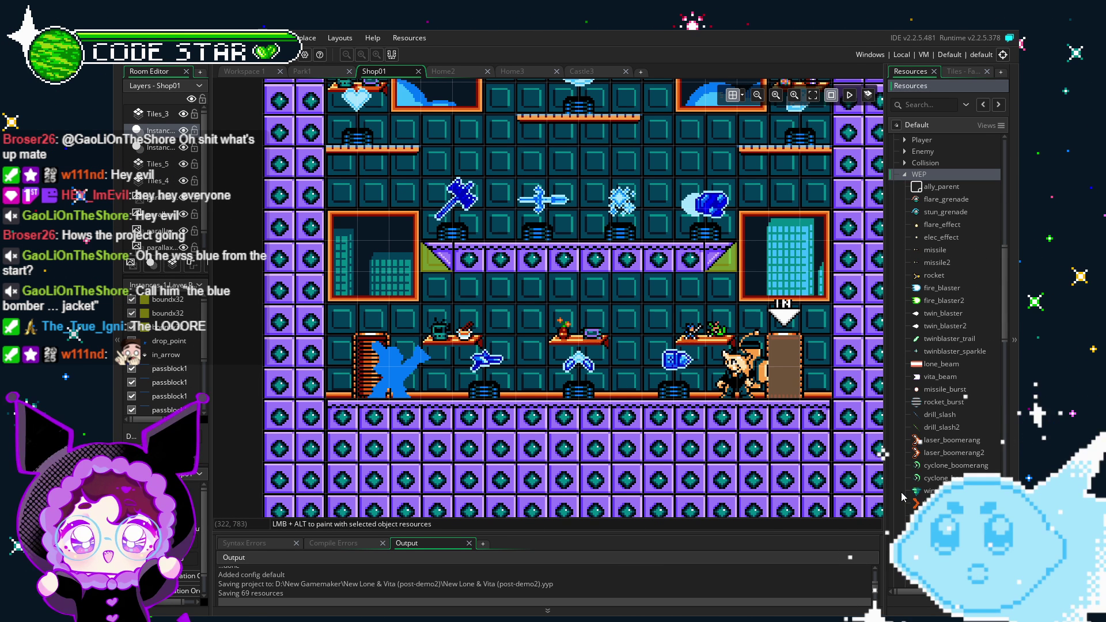
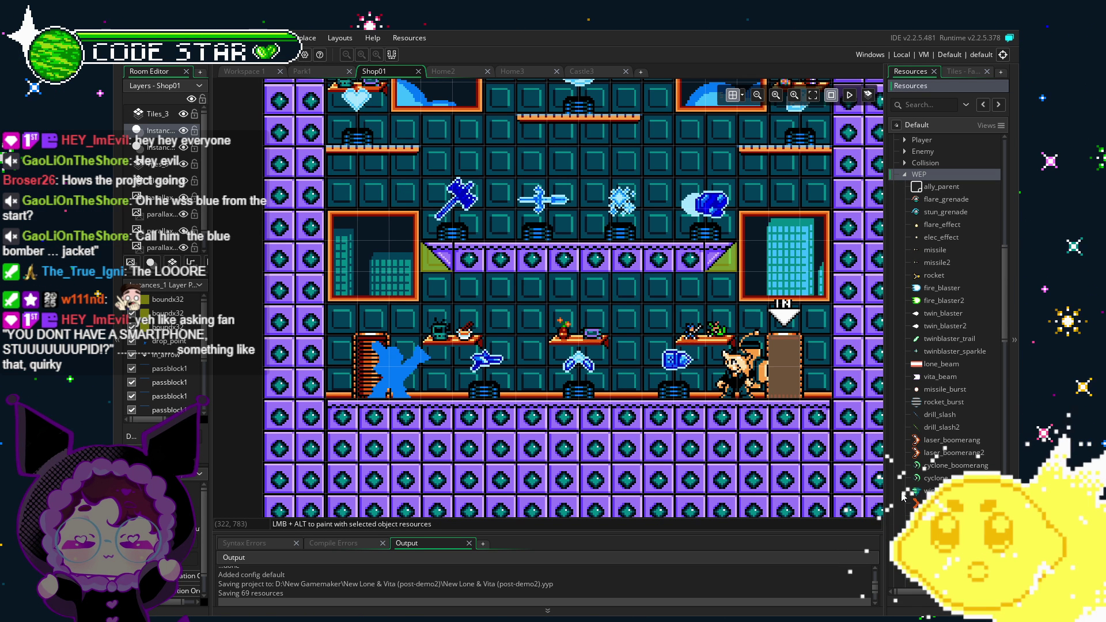
- Pan and zoom around the Shop01 room view to inspect its layout
{"action": "scroll", "coordinate": [426, 350], "scroll_direction": "up", "scroll_amount": 1}
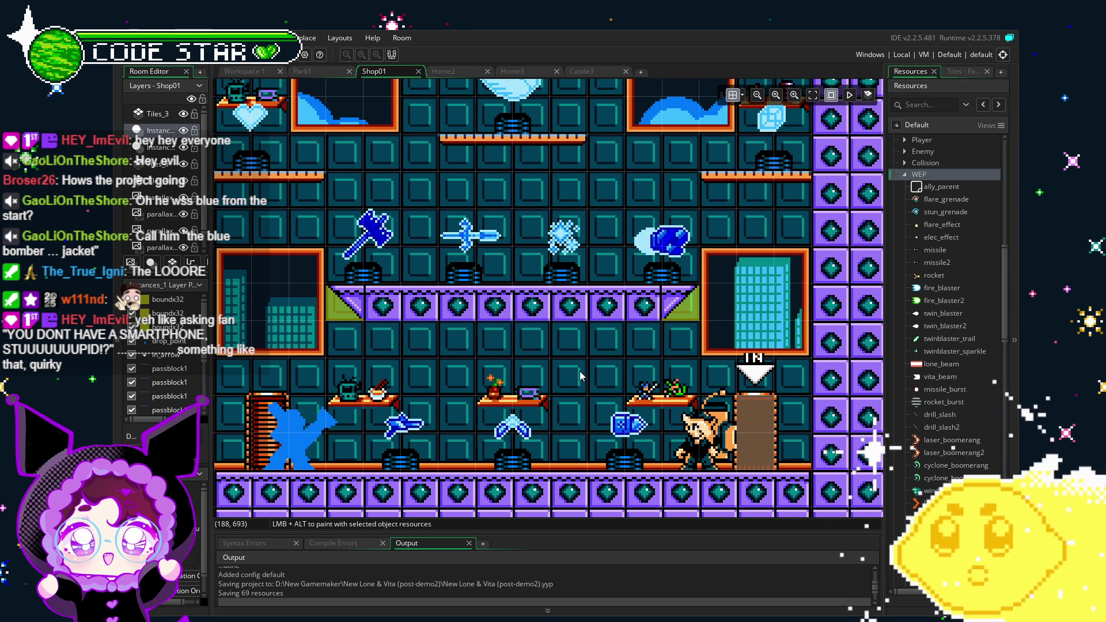
{"action": "scroll", "coordinate": [444, 350], "scroll_direction": "down", "scroll_amount": 2}
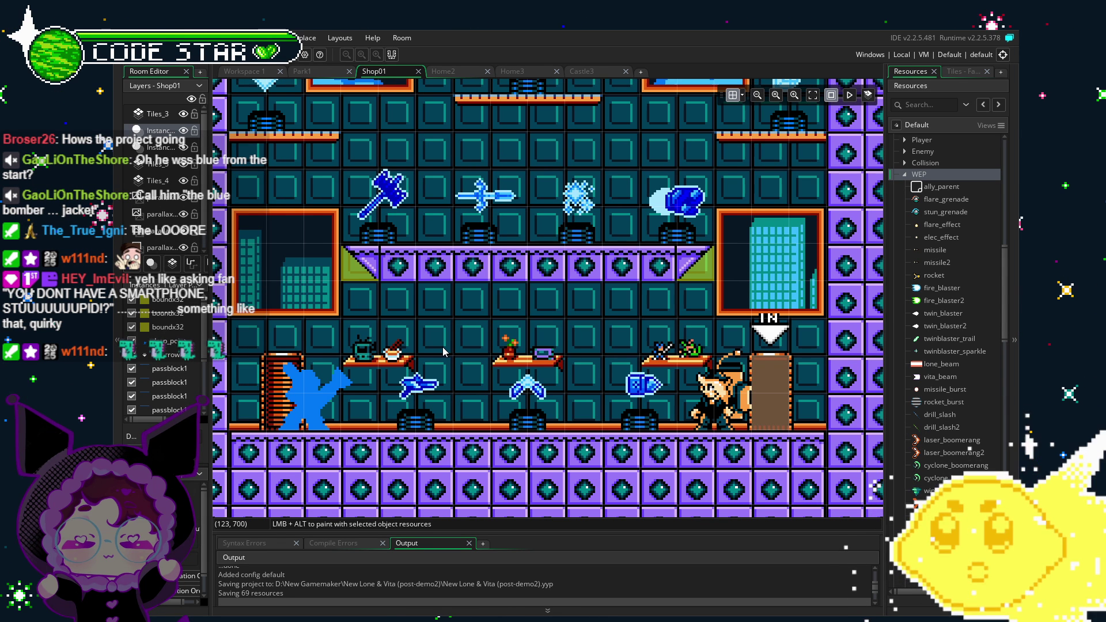
{"action": "left_click_drag", "start_coordinate": [424, 300], "coordinate": [446, 272]}
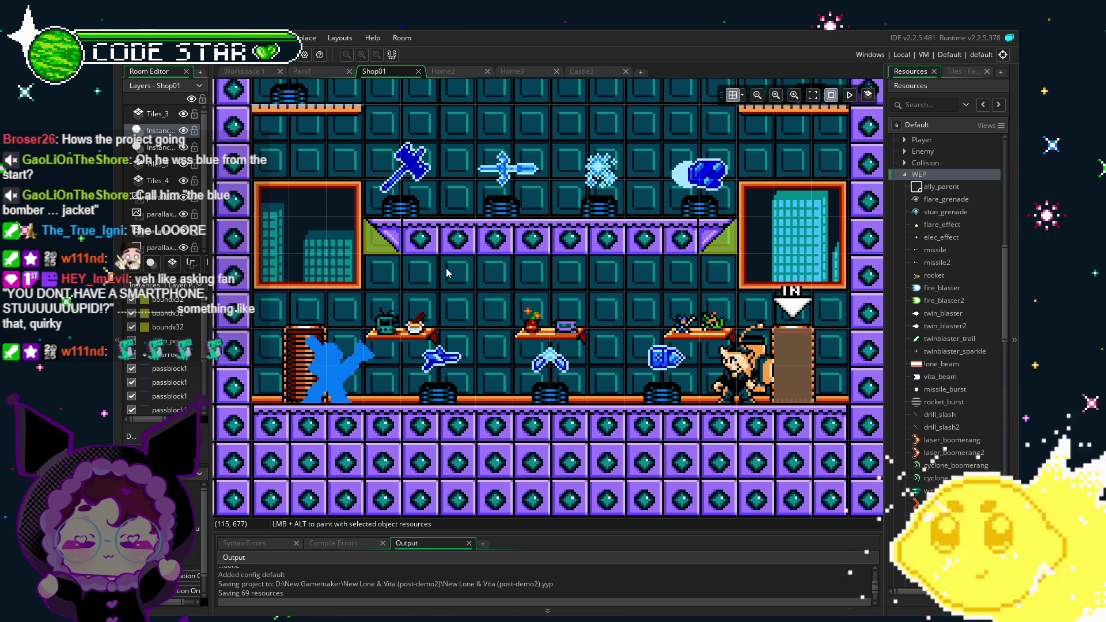
{"action": "mouse_move", "coordinate": [447, 272]}
{"action": "left_mouse_down"}
{"action": "mouse_move", "coordinate": [426, 270]}
{"action": "mouse_move", "coordinate": [444, 269]}
{"action": "left_mouse_up"}
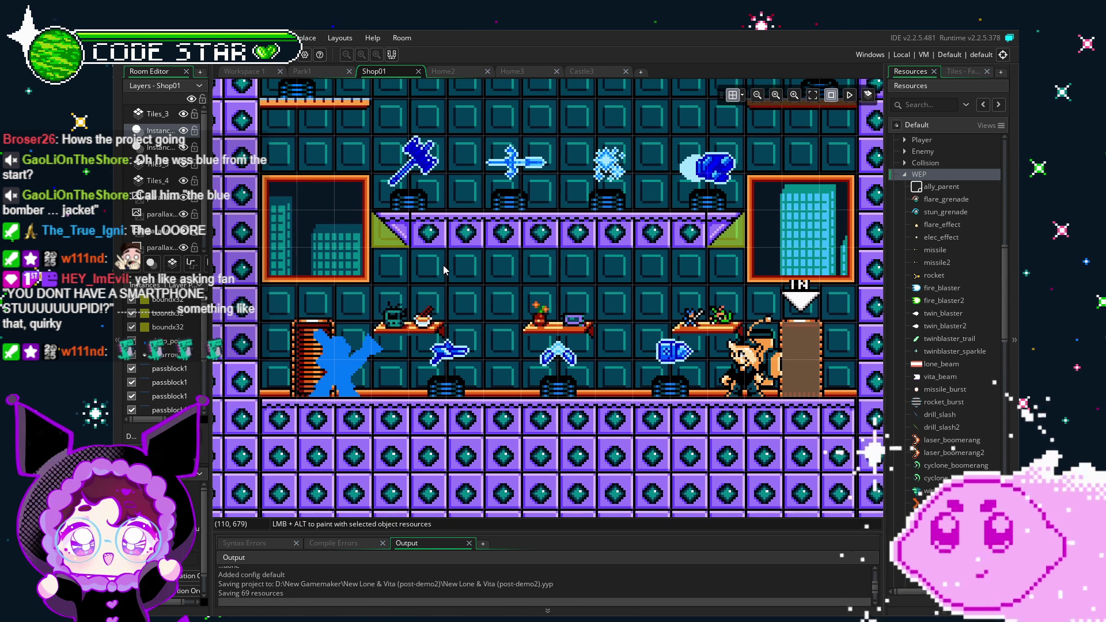
{"action": "left_click_drag", "start_coordinate": [443, 267], "coordinate": [433, 267]}
{"action": "scroll", "coordinate": [433, 300], "scroll_direction": "up", "scroll_amount": 1}
{"action": "scroll", "coordinate": [434, 299], "scroll_direction": "down", "scroll_amount": 1}
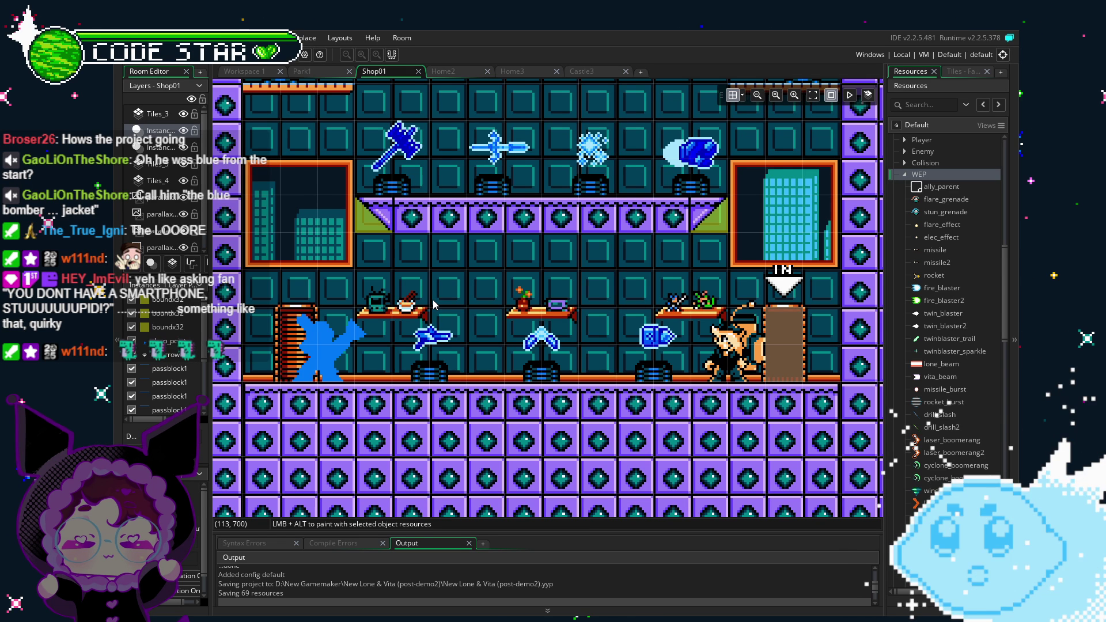
{"action": "scroll", "coordinate": [433, 283], "scroll_direction": "right", "scroll_amount": 2}
{"action": "scroll", "coordinate": [429, 294], "scroll_direction": "up", "scroll_amount": 1}
{"action": "scroll", "coordinate": [423, 305], "scroll_direction": "left", "scroll_amount": 1}
{"action": "left_click_drag", "start_coordinate": [424, 306], "coordinate": [470, 317]}
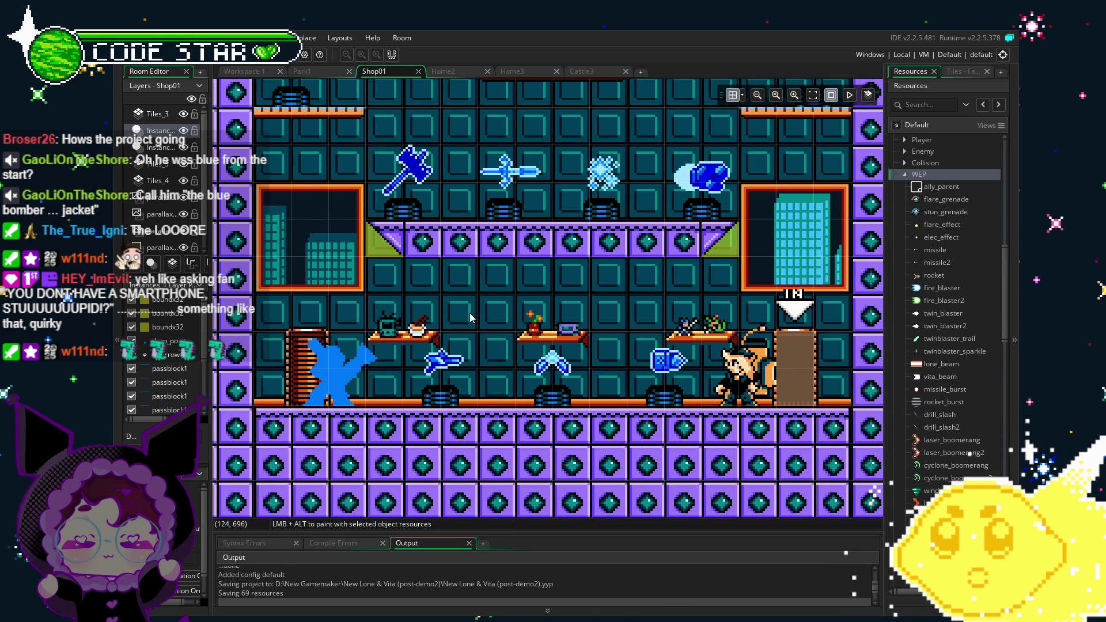
{"action": "left_click_drag", "start_coordinate": [469, 317], "coordinate": [447, 368]}
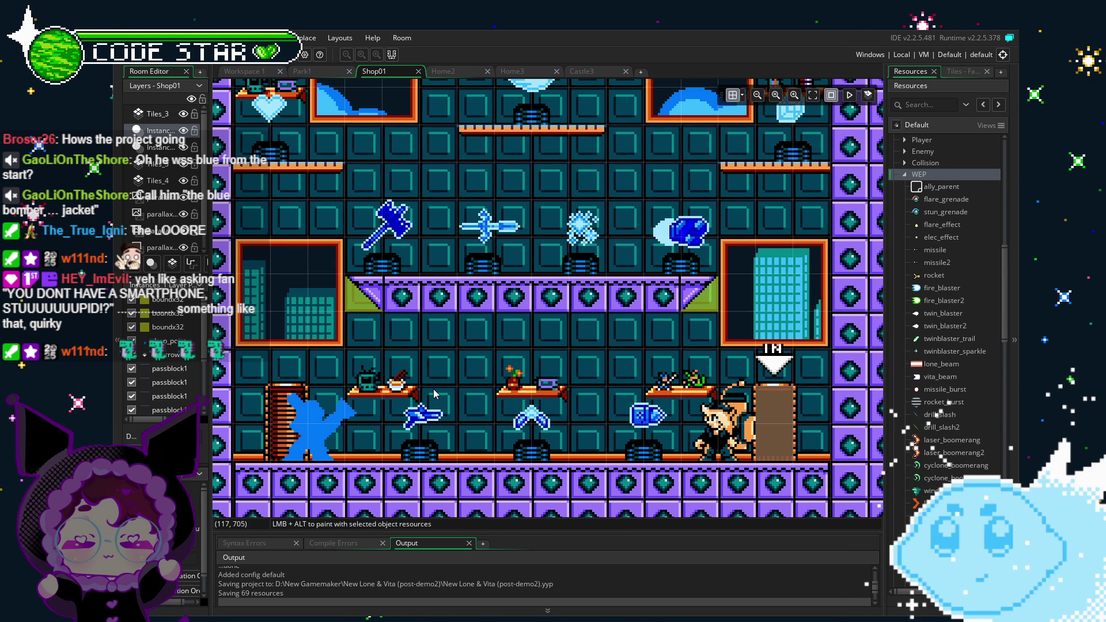
{"action": "scroll", "coordinate": [445, 391], "scroll_direction": "down", "scroll_amount": 1}
- Collapse and re-expand the WEP weapons folder in Resources
{"action": "scroll", "coordinate": [904, 360], "scroll_direction": "down", "scroll_amount": 5}
{"action": "left_click", "coordinate": [905, 361]}
{"action": "key", "text": "Left"}
{"action": "key", "text": "Left"}
{"action": "left_click", "coordinate": [904, 428]}
{"action": "scroll", "coordinate": [903, 429], "scroll_direction": "down", "scroll_amount": 2}
{"action": "scroll", "coordinate": [903, 431], "scroll_direction": "down", "scroll_amount": 1}
- Pan the Shop01 room view toward the exit door and its upper-left area
{"action": "mouse_move", "coordinate": [644, 361]}
{"action": "left_mouse_down"}
{"action": "mouse_move", "coordinate": [673, 355]}
{"action": "mouse_move", "coordinate": [660, 363]}
{"action": "left_mouse_up"}
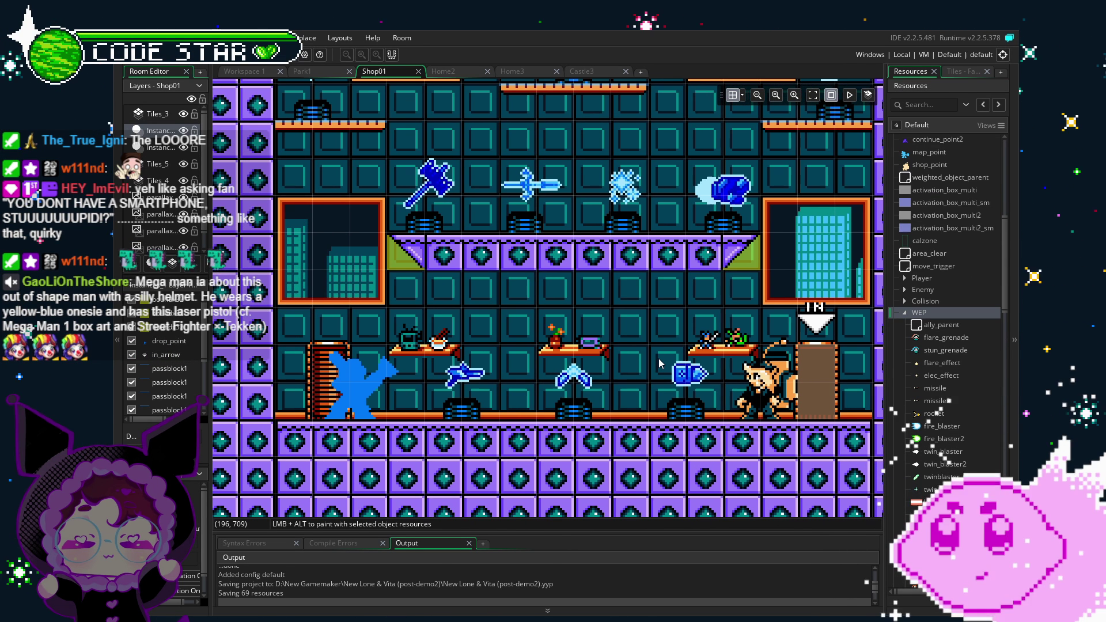
{"action": "left_click_drag", "start_coordinate": [660, 363], "coordinate": [618, 331]}
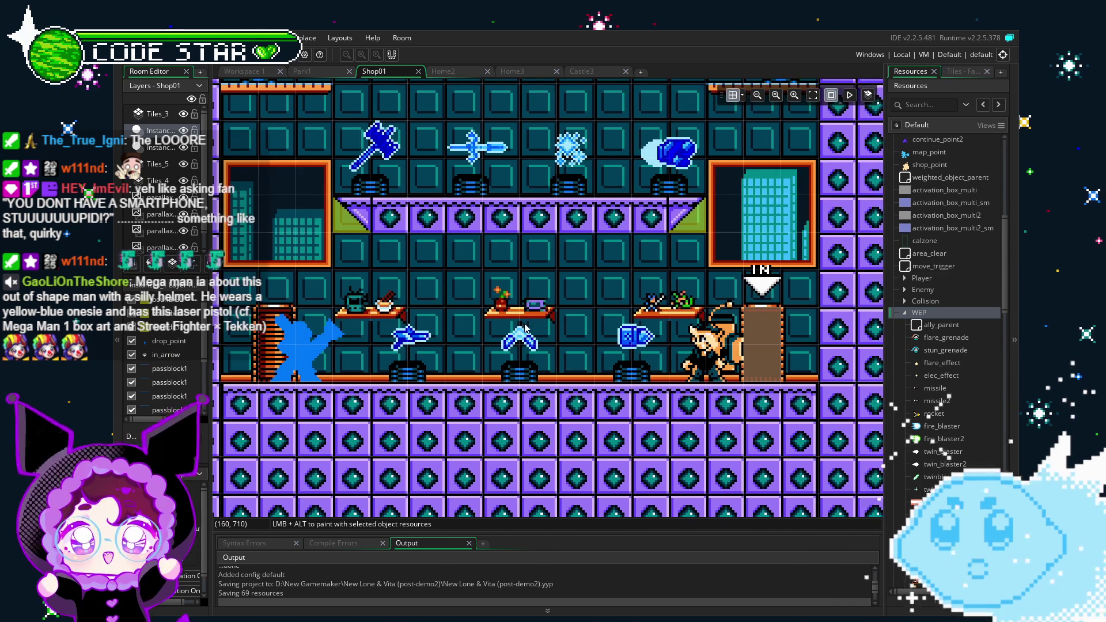
{"action": "left_click_drag", "start_coordinate": [535, 332], "coordinate": [511, 350]}
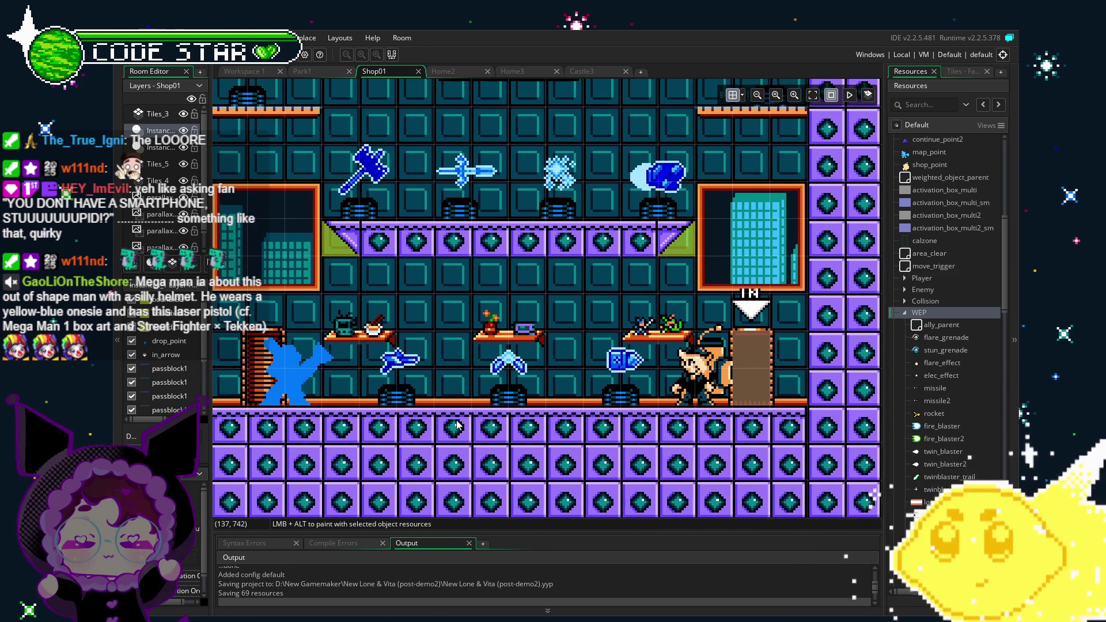
{"action": "left_click_drag", "start_coordinate": [466, 439], "coordinate": [493, 445]}
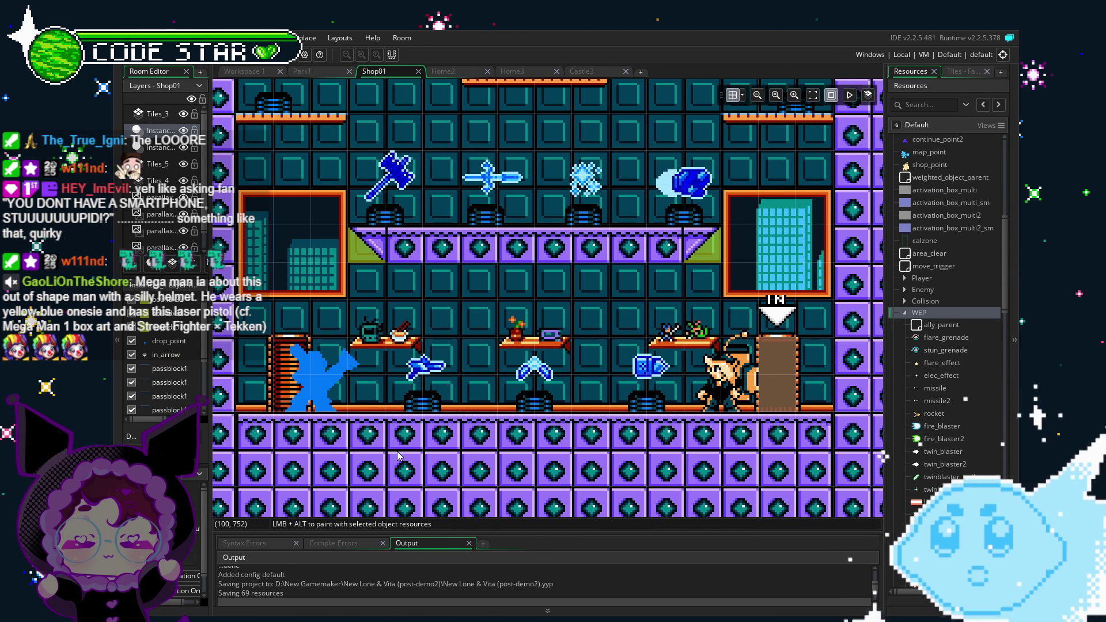
{"action": "mouse_move", "coordinate": [397, 456]}
{"action": "left_mouse_down"}
{"action": "mouse_move", "coordinate": [410, 456]}
{"action": "mouse_move", "coordinate": [397, 406]}
{"action": "left_mouse_up"}
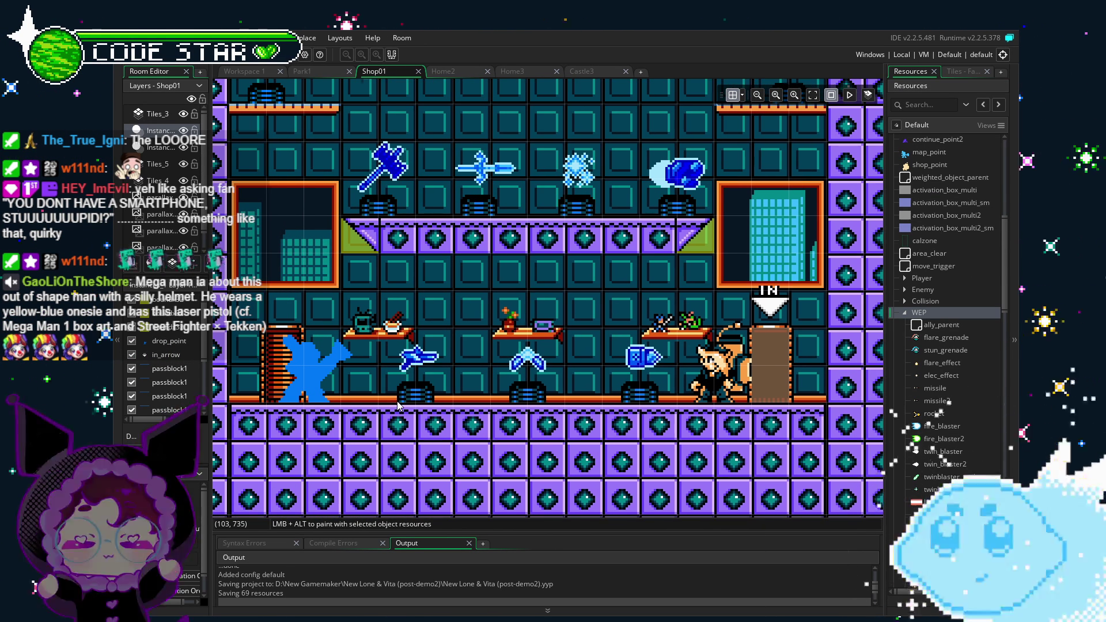
{"action": "scroll", "coordinate": [397, 405], "scroll_direction": "down", "scroll_amount": 1}
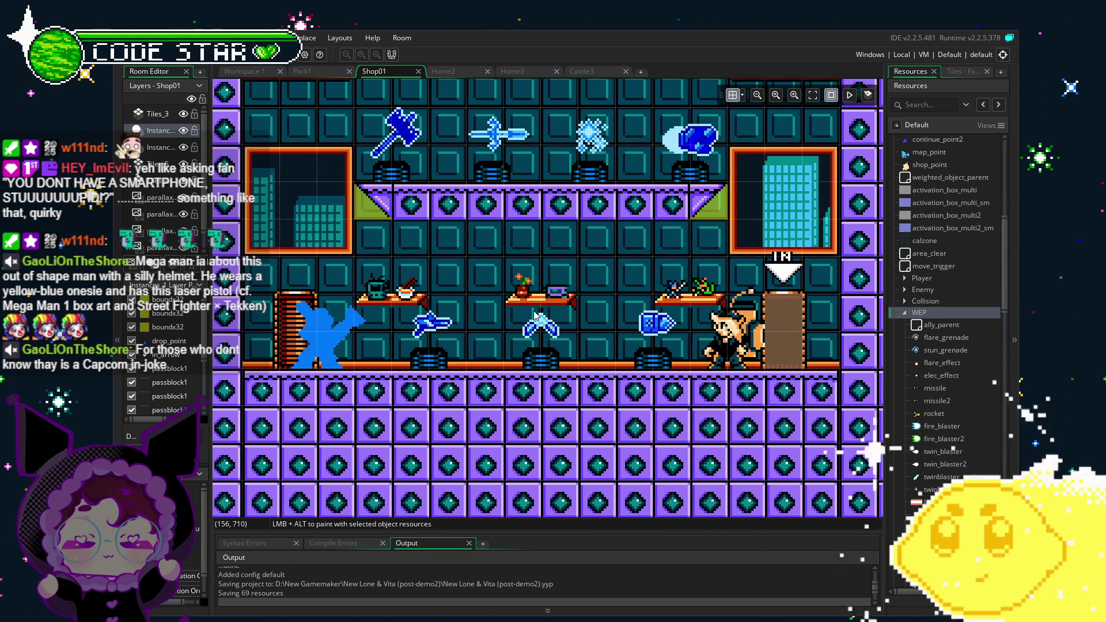
{"action": "scroll", "coordinate": [508, 344], "scroll_direction": "up", "scroll_amount": 1}
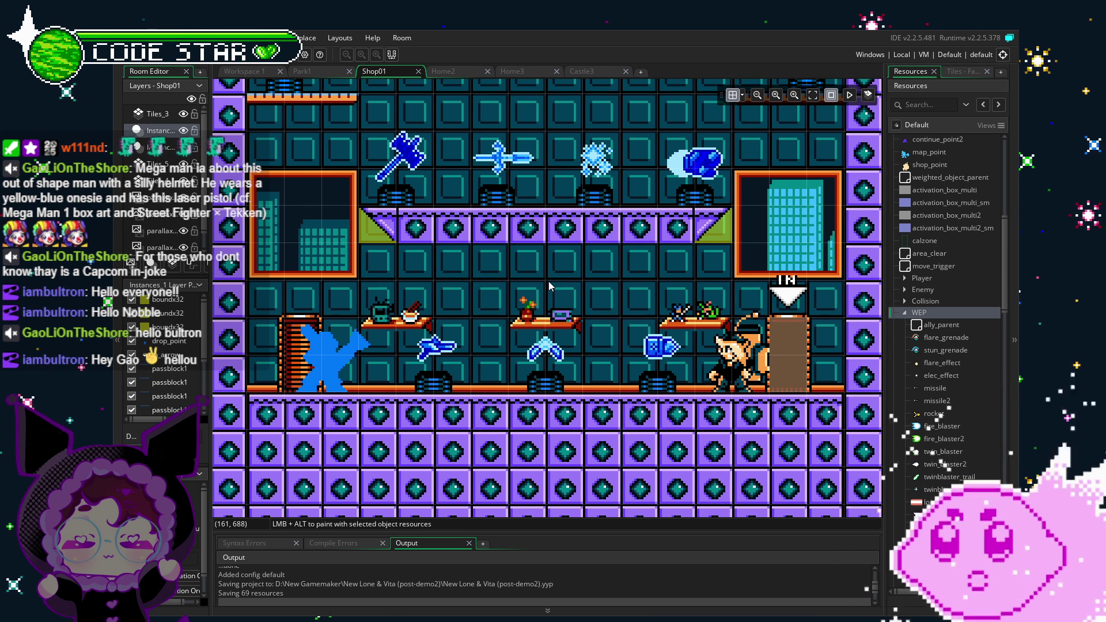
{"action": "scroll", "coordinate": [489, 323], "scroll_direction": "down", "scroll_amount": 1}
{"action": "scroll", "coordinate": [444, 340], "scroll_direction": "up", "scroll_amount": 2}
{"action": "scroll", "coordinate": [461, 311], "scroll_direction": "right", "scroll_amount": 2}
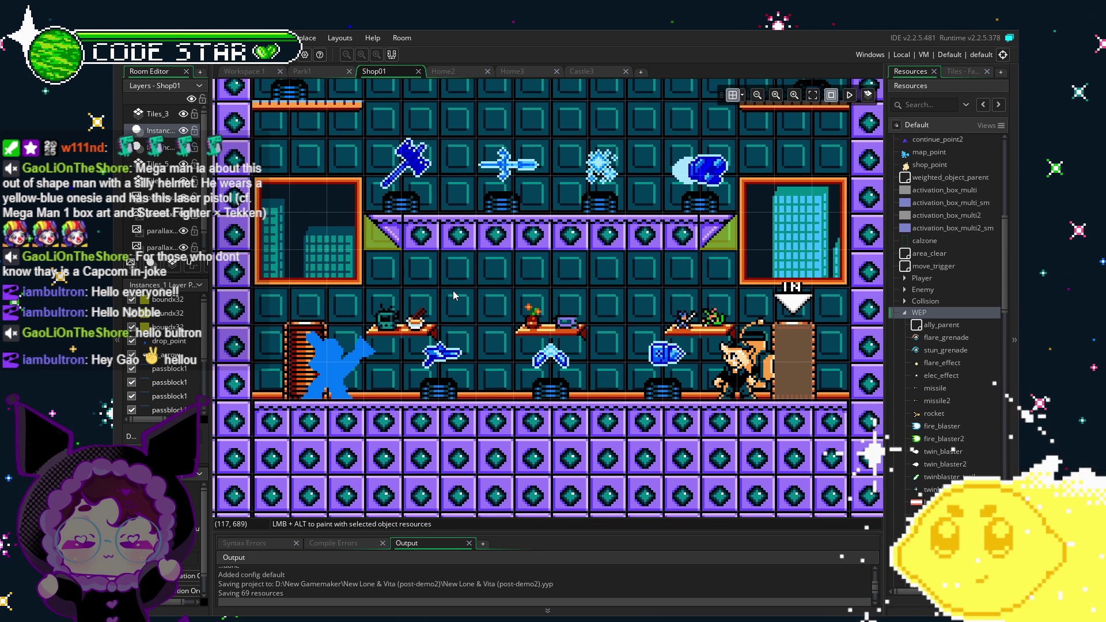
{"action": "scroll", "coordinate": [467, 331], "scroll_direction": "up", "scroll_amount": 3}
{"action": "scroll", "coordinate": [478, 380], "scroll_direction": "down", "scroll_amount": 1}
{"action": "scroll", "coordinate": [475, 395], "scroll_direction": "down", "scroll_amount": 3}
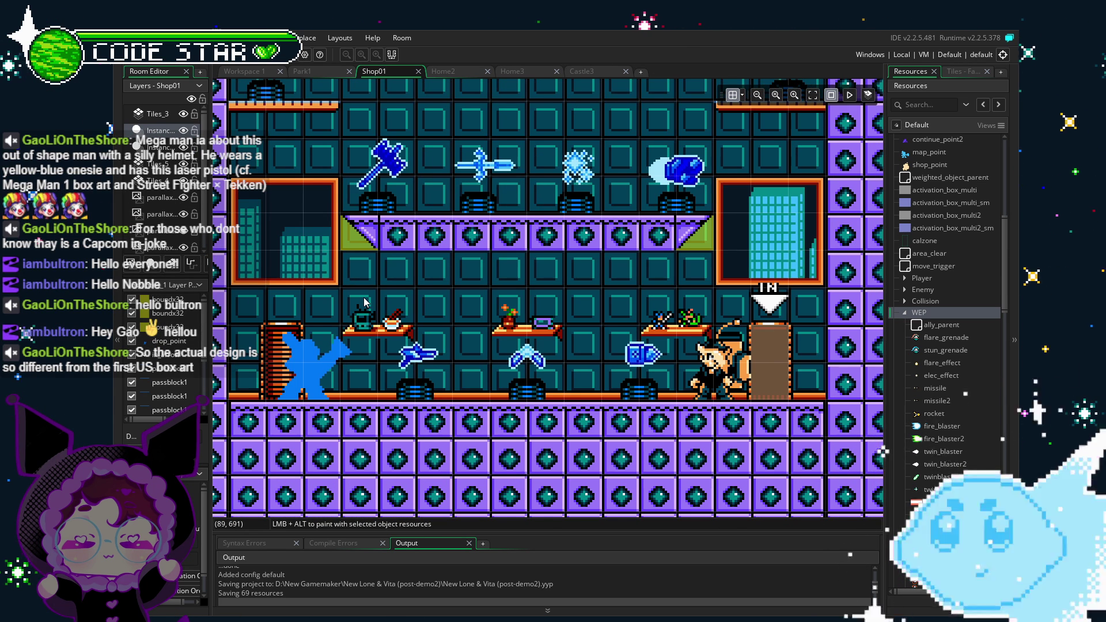
{"action": "left_click_drag", "start_coordinate": [364, 301], "coordinate": [428, 316]}
{"action": "left_click_drag", "start_coordinate": [482, 368], "coordinate": [459, 358]}
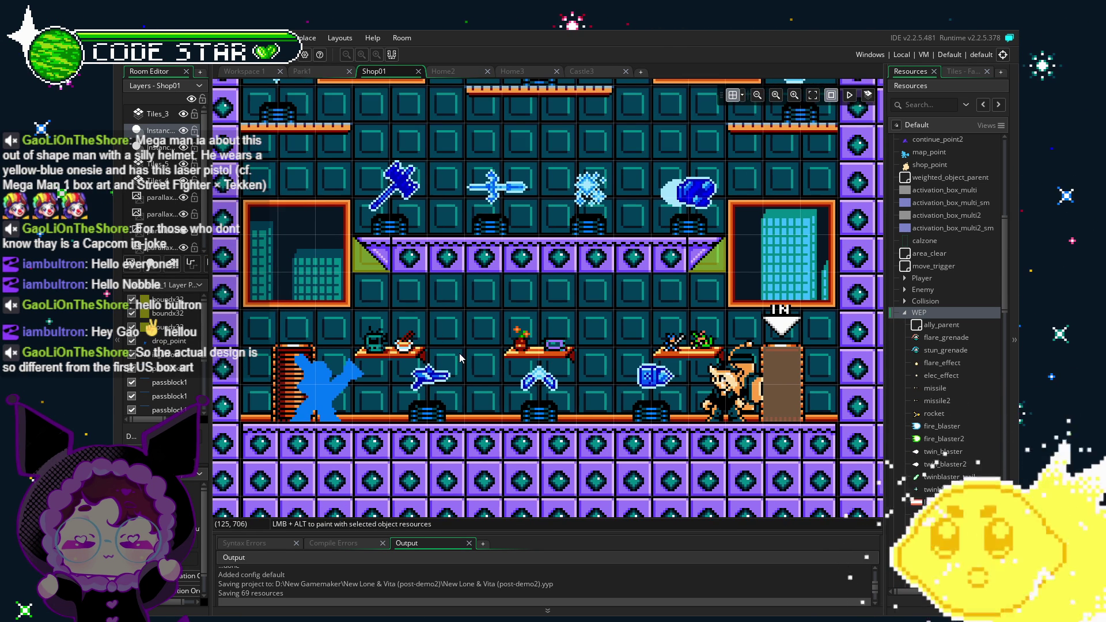
{"action": "scroll", "coordinate": [438, 333], "scroll_direction": "up", "scroll_amount": 2}
{"action": "scroll", "coordinate": [438, 333], "scroll_direction": "up", "scroll_amount": 5}
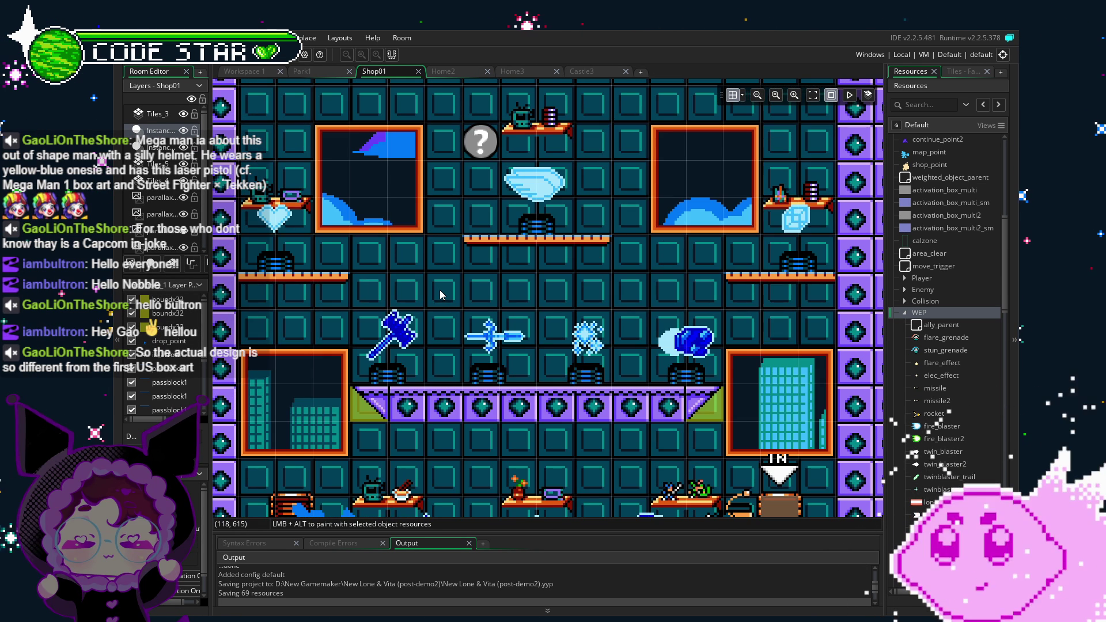
{"action": "scroll", "coordinate": [441, 295], "scroll_direction": "down", "scroll_amount": 7}
- Select flare_grenade and toggle the WEP folder closed and open several times
{"action": "left_click", "coordinate": [926, 338]}
{"action": "left_click", "coordinate": [904, 312]}
{"action": "double_click", "coordinate": [919, 427]}
{"action": "scroll", "coordinate": [939, 421], "scroll_direction": "down", "scroll_amount": 5}
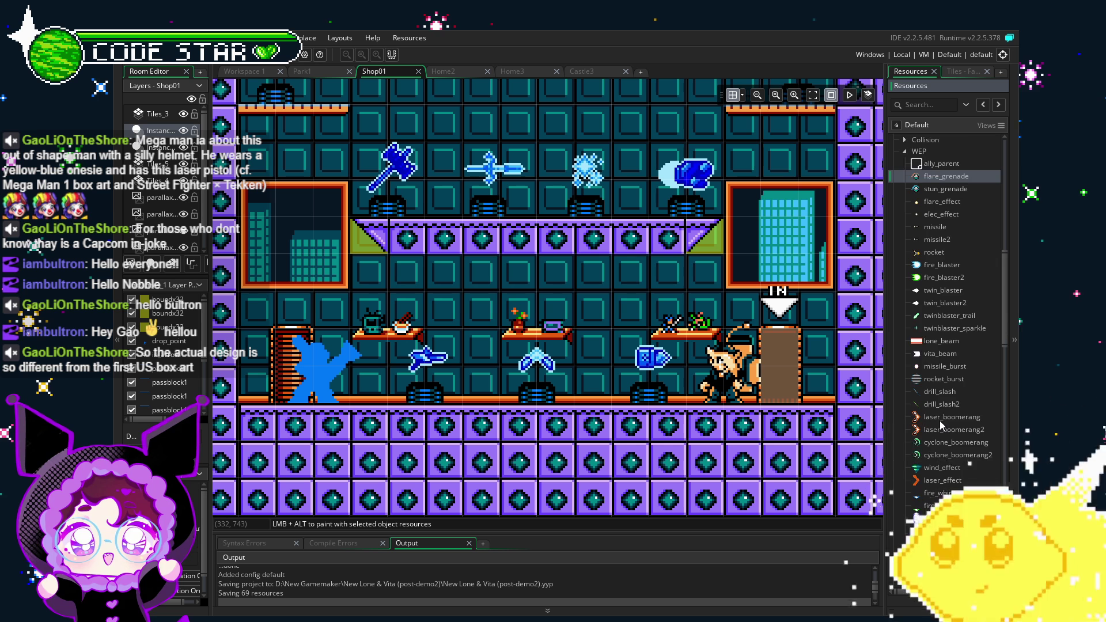
{"action": "mouse_move", "coordinate": [1003, 331]}
{"action": "left_mouse_down"}
{"action": "mouse_move", "coordinate": [1002, 533]}
{"action": "mouse_move", "coordinate": [995, 292]}
{"action": "left_mouse_up"}
{"action": "left_click", "coordinate": [904, 209]}
{"action": "scroll", "coordinate": [948, 396], "scroll_direction": "up", "scroll_amount": 6}
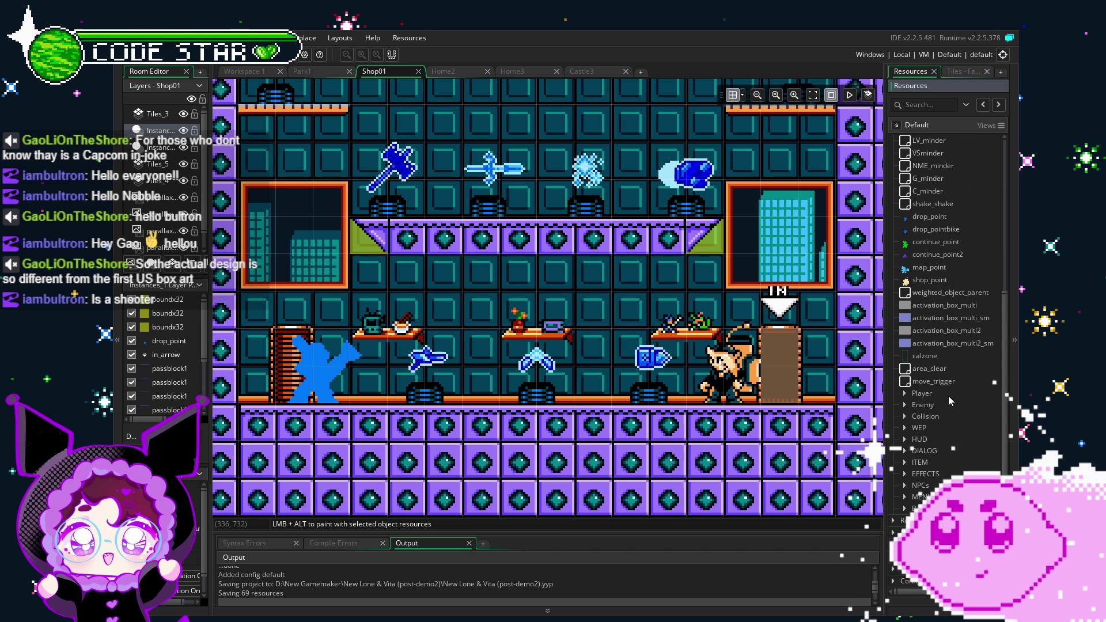
{"action": "left_click", "coordinate": [905, 428]}
{"action": "left_click", "coordinate": [905, 427]}
{"action": "left_click", "coordinate": [905, 428]}
- Collapse the WEP folder and expand the ITEM folder to list item_parent, twinkle_fx and the others
{"action": "scroll", "coordinate": [922, 426], "scroll_direction": "down", "scroll_amount": 5}
{"action": "scroll", "coordinate": [921, 426], "scroll_direction": "up", "scroll_amount": 5}
{"action": "left_click", "coordinate": [905, 428]}
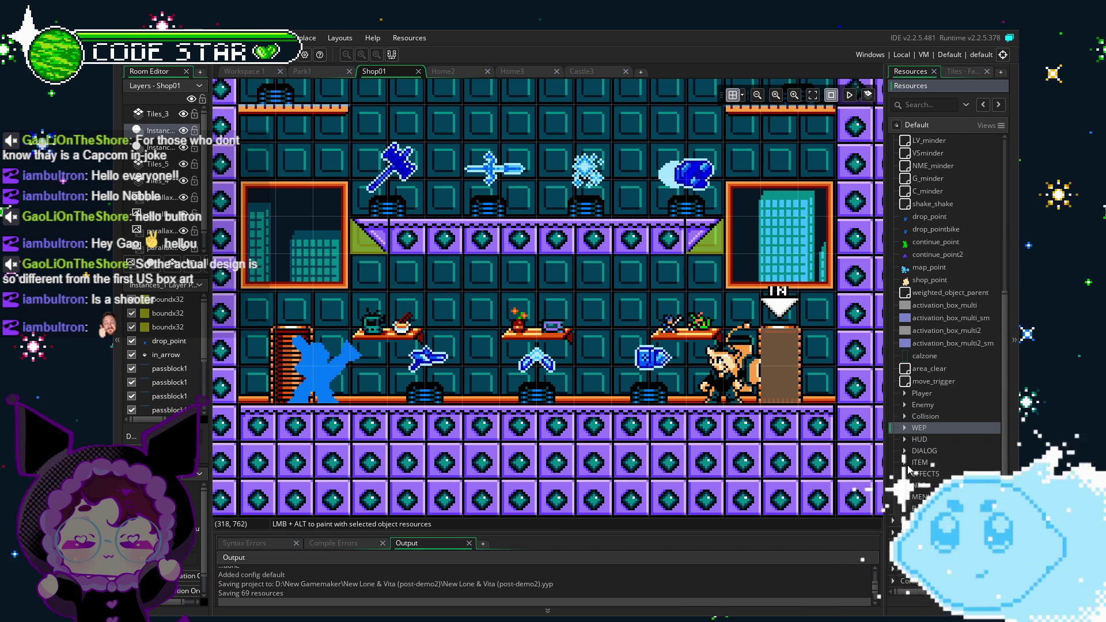
{"action": "left_click", "coordinate": [900, 463]}
{"action": "left_click", "coordinate": [901, 464]}
{"action": "scroll", "coordinate": [935, 419], "scroll_direction": "down", "scroll_amount": 1}
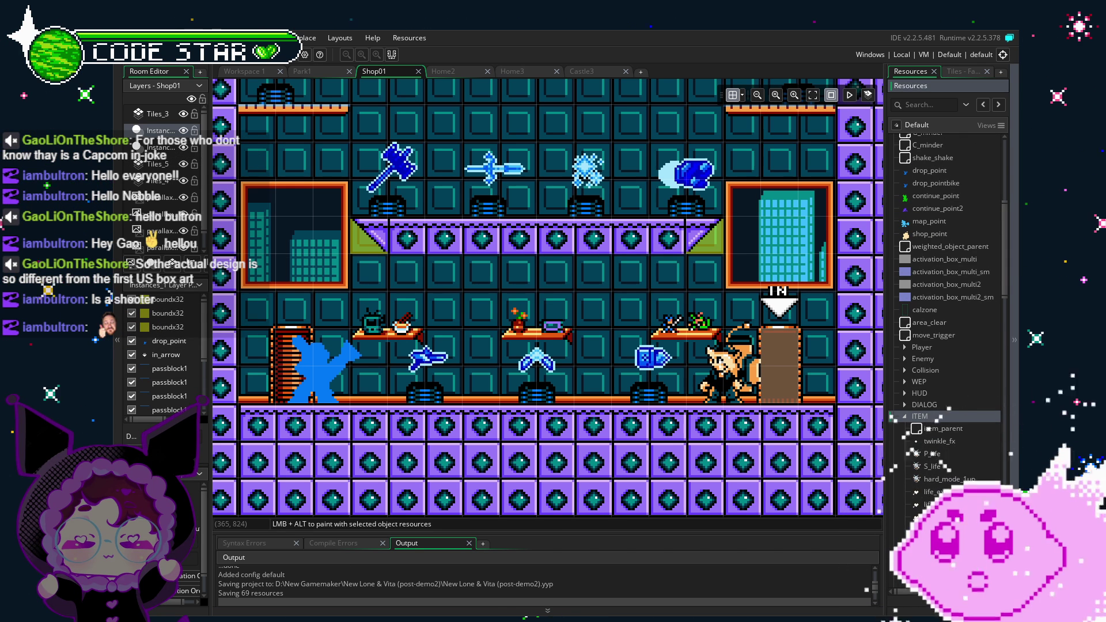
{"action": "left_click_drag", "start_coordinate": [548, 458], "coordinate": [503, 445]}
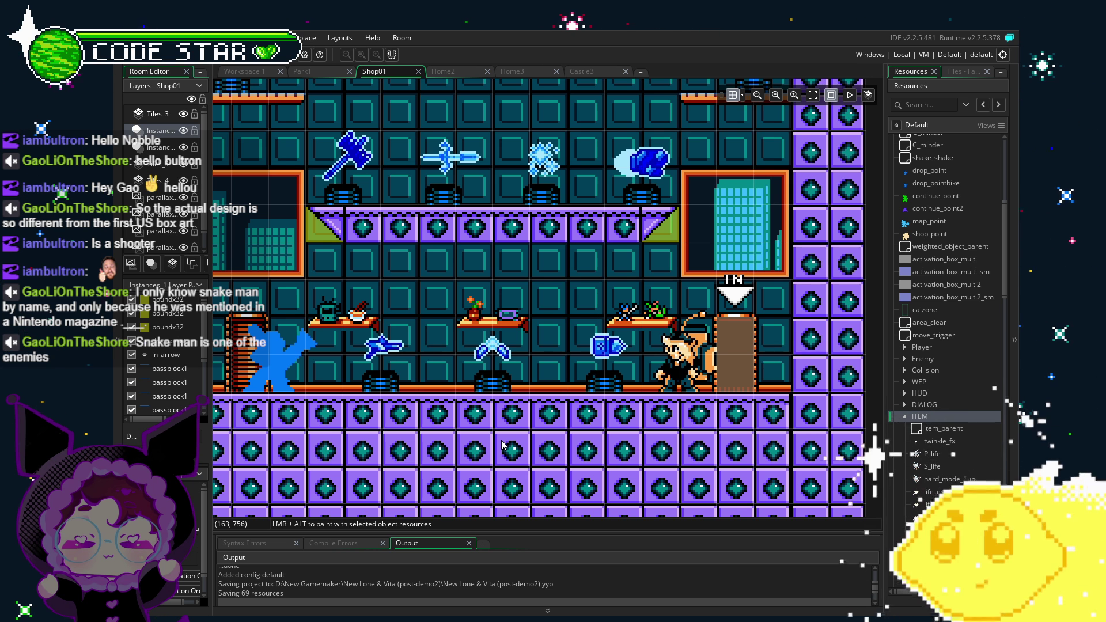
{"action": "left_click_drag", "start_coordinate": [468, 366], "coordinate": [485, 360]}
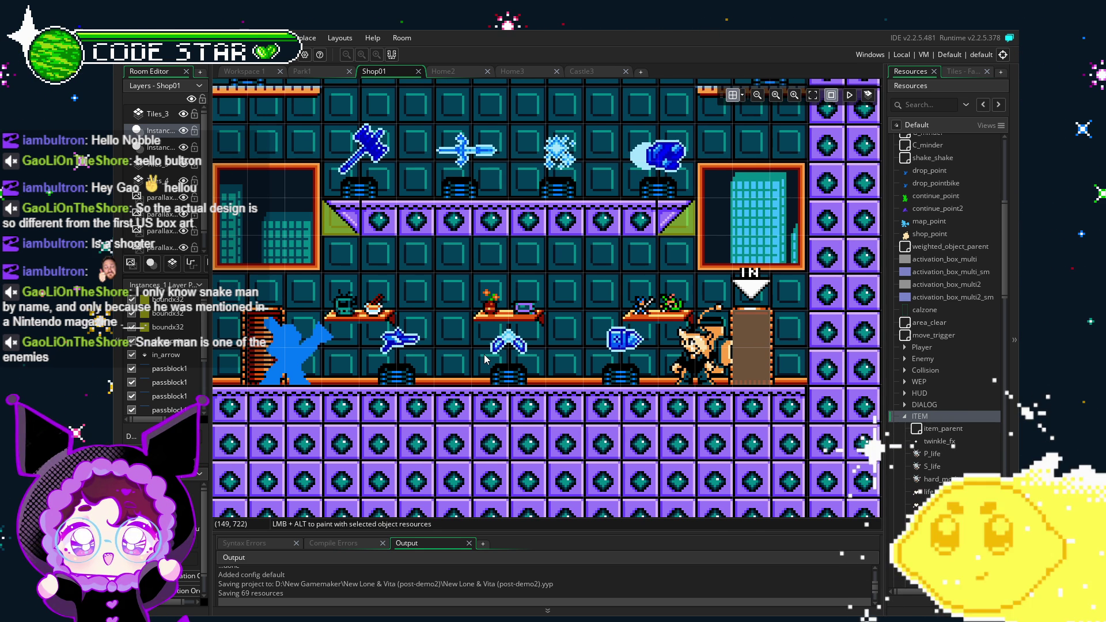
{"action": "mouse_move", "coordinate": [485, 359]}
{"action": "left_mouse_down"}
{"action": "mouse_move", "coordinate": [493, 429]}
{"action": "mouse_move", "coordinate": [509, 451]}
{"action": "left_mouse_up"}
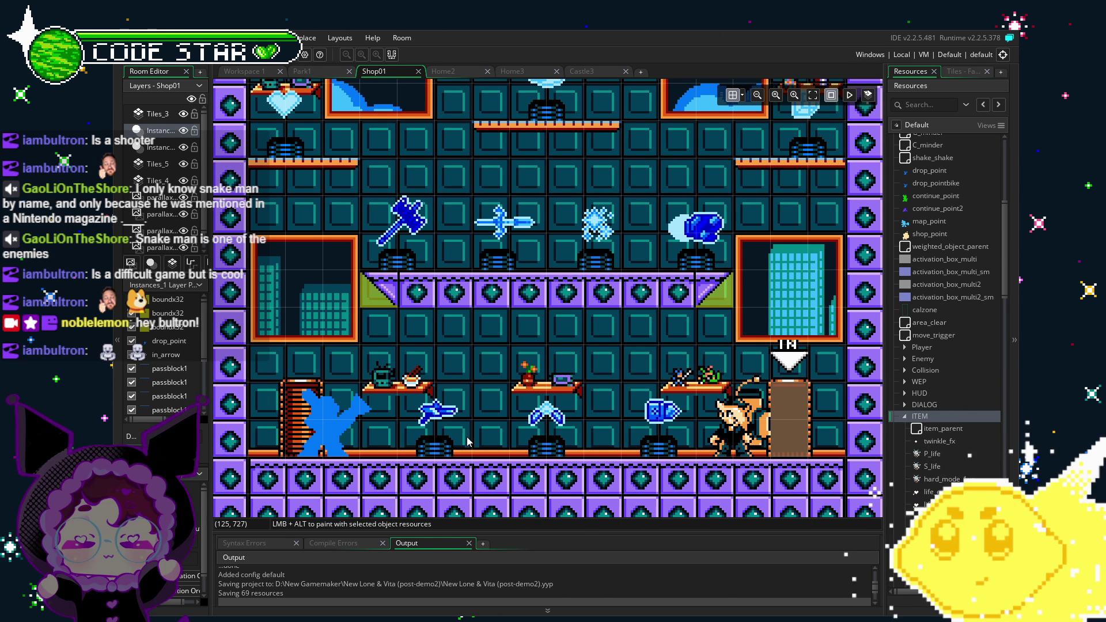
{"action": "scroll", "coordinate": [918, 424], "scroll_direction": "down", "scroll_amount": 2}
{"action": "scroll", "coordinate": [1009, 339], "scroll_direction": "down", "scroll_amount": 8}
- Collapse the ITEM folder in the Resources tree
{"action": "mouse_move", "coordinate": [1009, 339]}
{"action": "left_mouse_down"}
{"action": "mouse_move", "coordinate": [1008, 432]}
{"action": "mouse_move", "coordinate": [1005, 314]}
{"action": "left_mouse_up"}
{"action": "scroll", "coordinate": [904, 395], "scroll_direction": "up", "scroll_amount": 11}
{"action": "left_click", "coordinate": [904, 395]}
- Select the blue gauntlet item in the room and search resources for 'shop_punch'
{"action": "left_click", "coordinate": [685, 236]}
{"action": "left_click", "coordinate": [701, 243]}
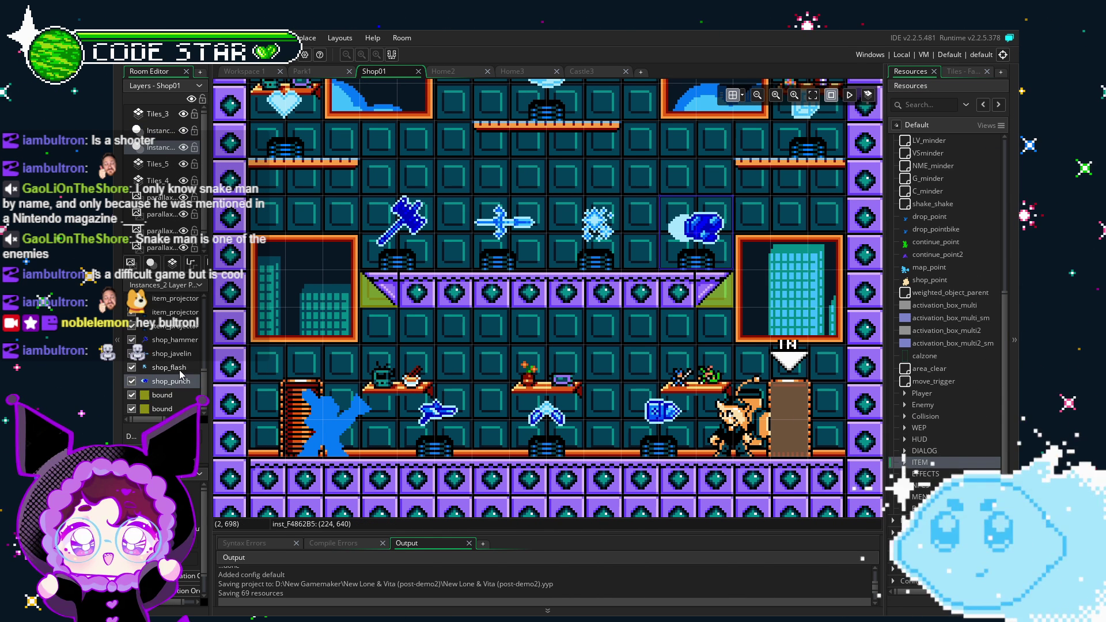
{"action": "left_click", "coordinate": [919, 105]}
{"action": "type", "text": "shop_punch"}
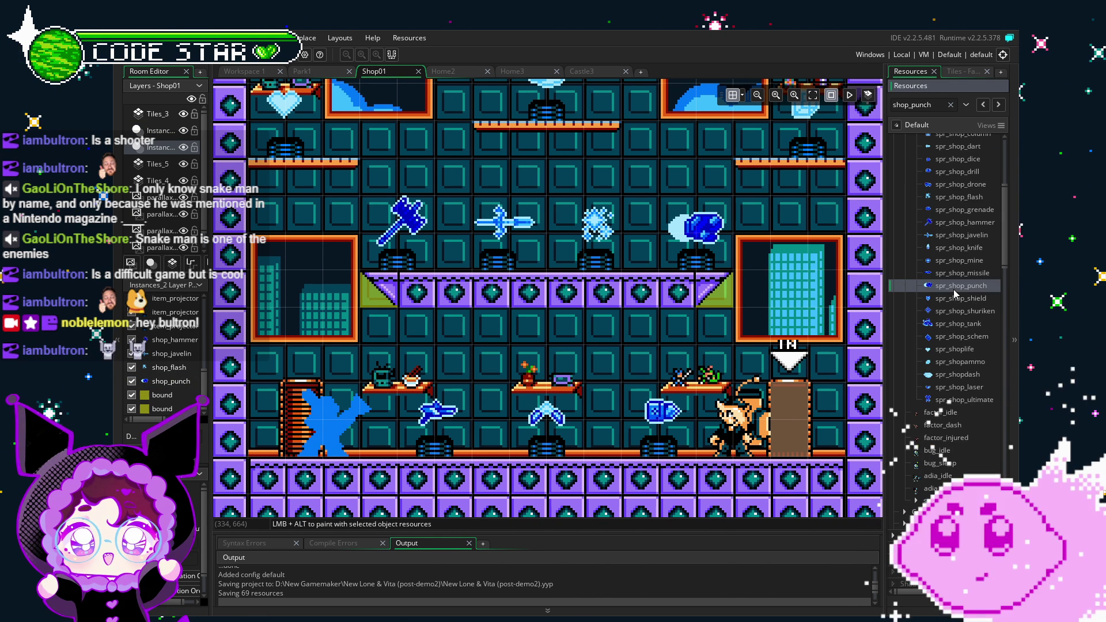
- Duplicate the spr_shop_punch sprite
{"action": "scroll", "coordinate": [954, 293], "scroll_direction": "up", "scroll_amount": 5}
{"action": "scroll", "coordinate": [944, 342], "scroll_direction": "down", "scroll_amount": 5}
{"action": "scroll", "coordinate": [945, 311], "scroll_direction": "up", "scroll_amount": 1}
{"action": "right_click", "coordinate": [945, 309]}
{"action": "left_click", "coordinate": [861, 417]}
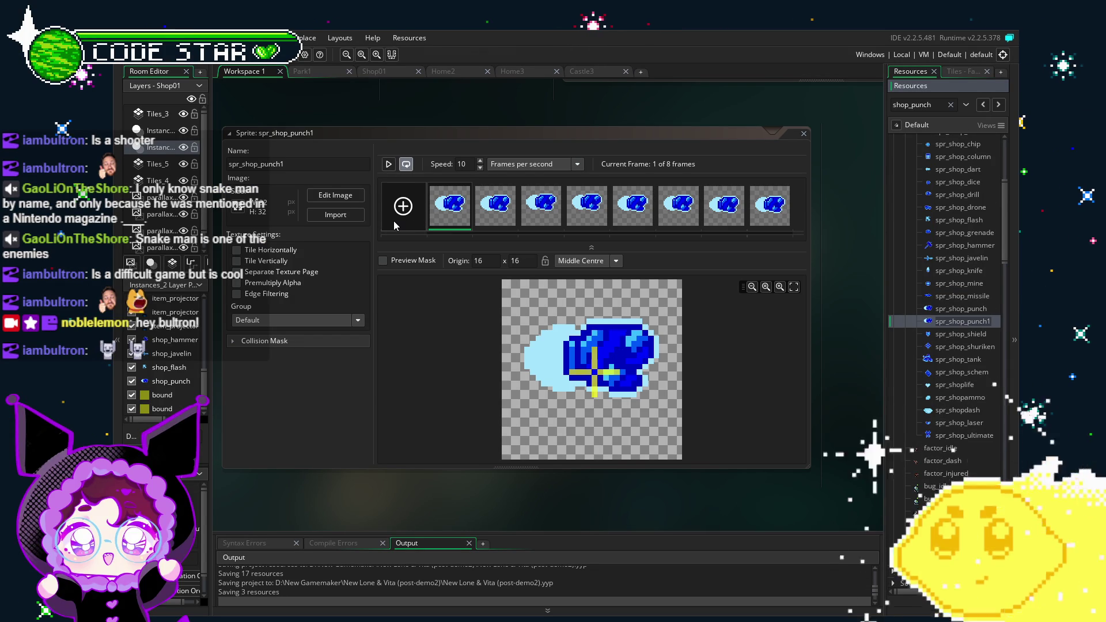
- Import the blue gun image into the copy's eight frames and rename it spr_shop_driver
{"action": "left_click", "coordinate": [334, 217]}
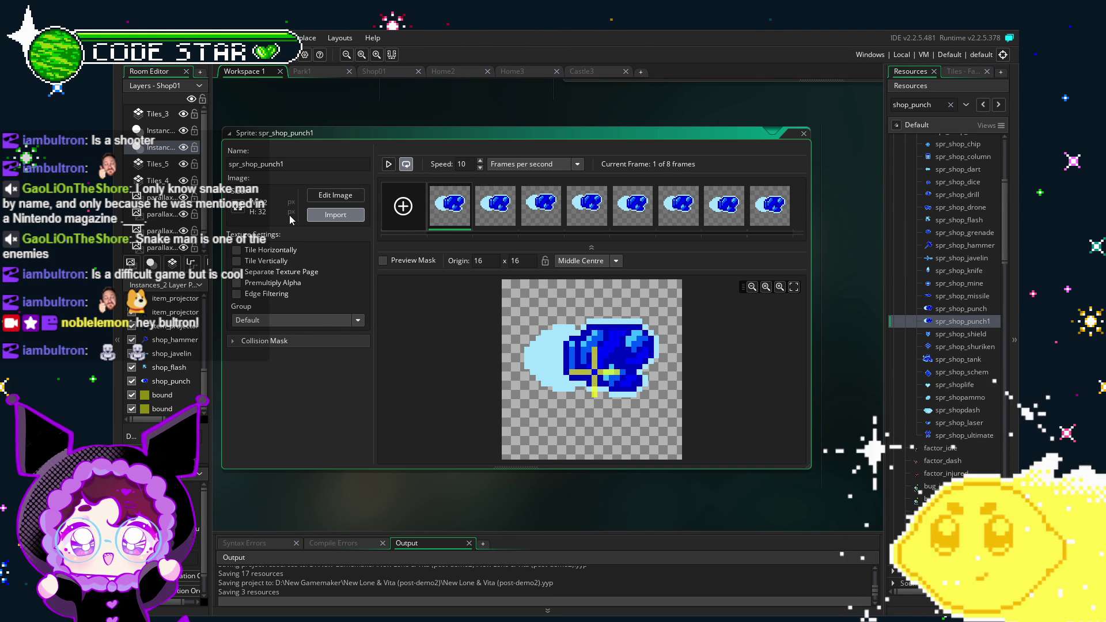
{"action": "left_click", "coordinate": [314, 217]}
{"action": "left_click", "coordinate": [611, 342]}
{"action": "left_click", "coordinate": [263, 166]}
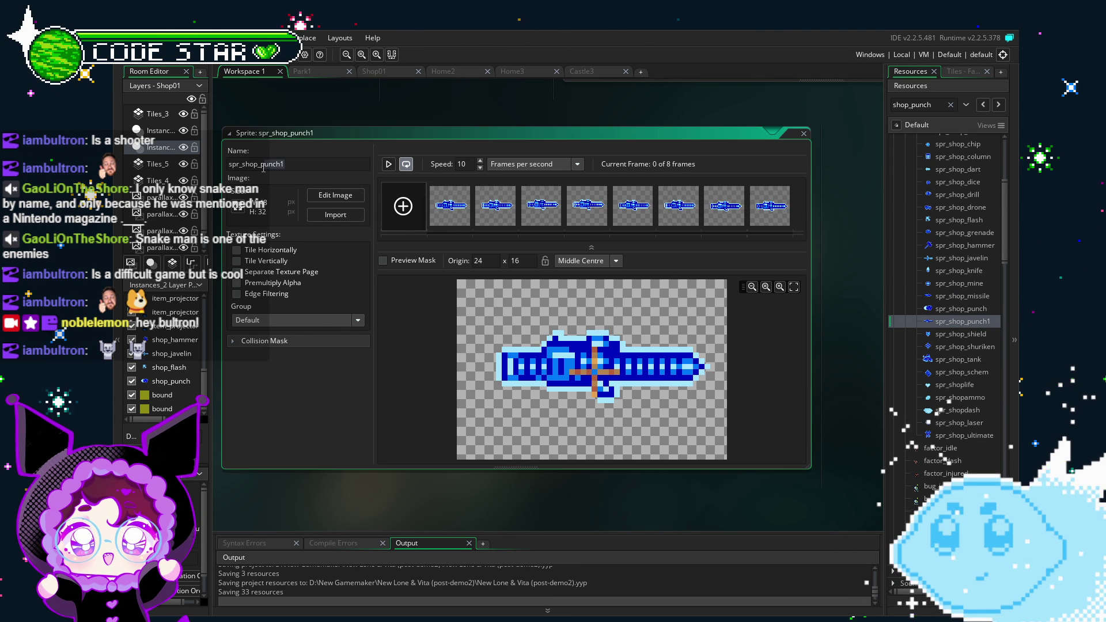
{"action": "type", "text": "driver"}
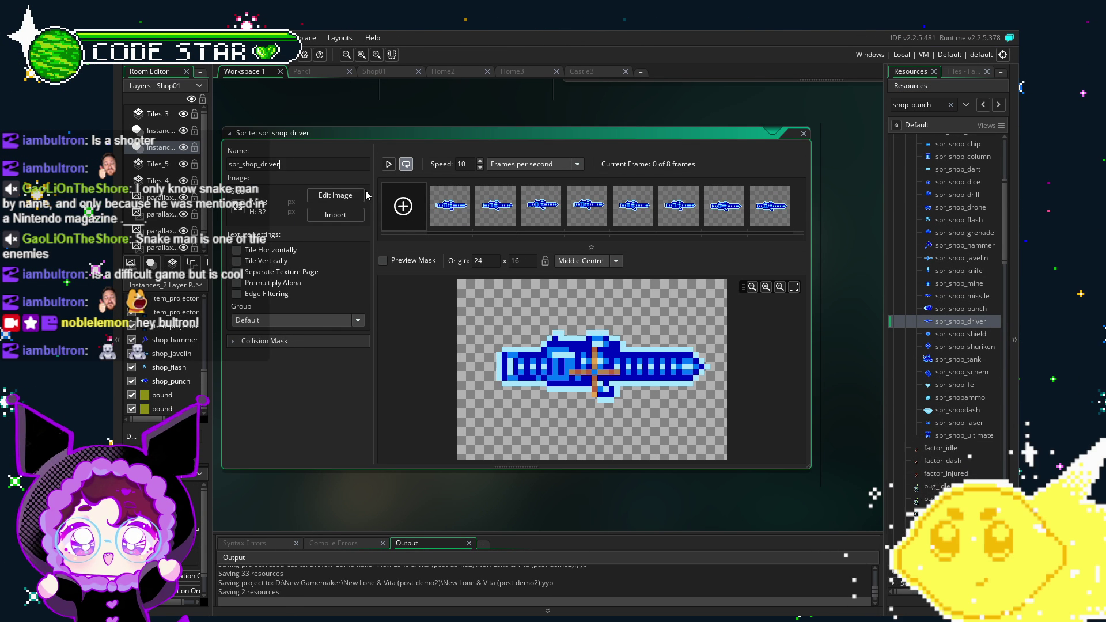
- Copy spr_shop_driver with Ctrl+D, name the copy spr_shop_grappler, and save the project
{"action": "left_click", "coordinate": [928, 321]}
{"action": "key", "text": "ctrl+d"}
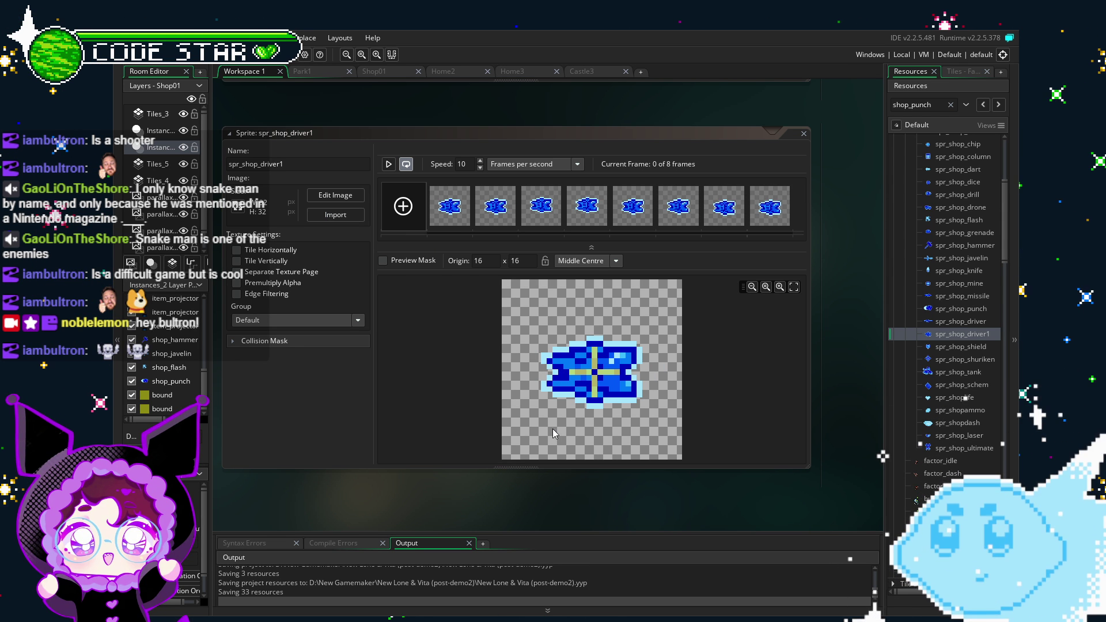
{"action": "left_click", "coordinate": [268, 164]}
{"action": "key", "text": "Delete"}
{"action": "key", "text": "Delete"}
{"action": "key", "text": "Delete"}
{"action": "key", "text": "BackSpace"}
{"action": "key", "text": "BackSpace"}
{"action": "key", "text": "BackSpace"}
{"action": "type", "text": "grappler"}
{"action": "key", "text": "Return"}
{"action": "left_click", "coordinate": [193, 54]}
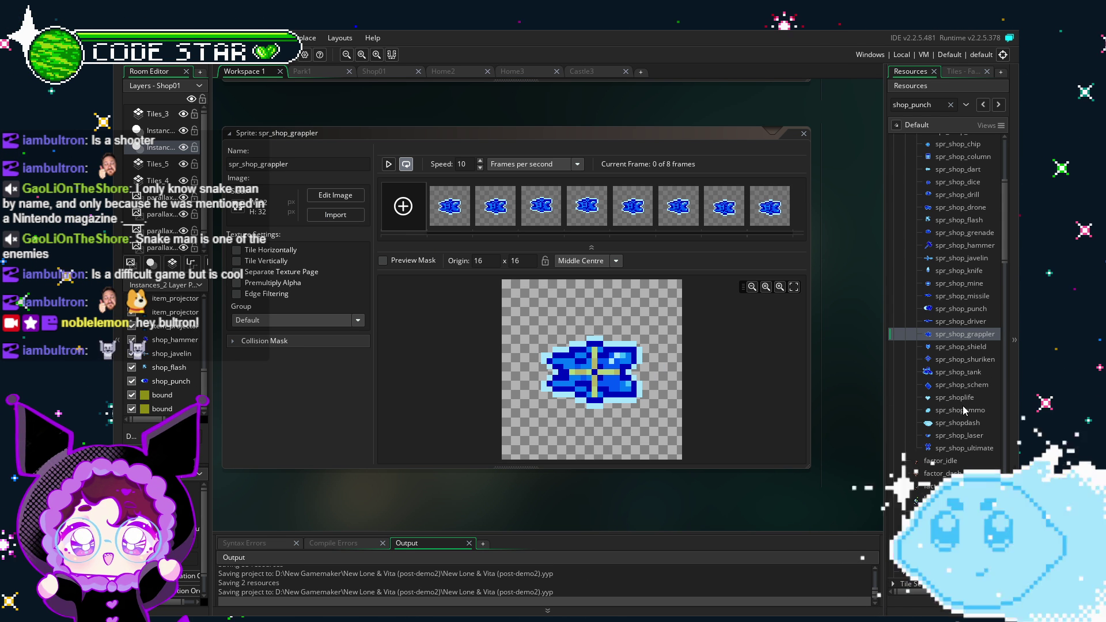
{"action": "scroll", "coordinate": [963, 406], "scroll_direction": "up", "scroll_amount": 5}
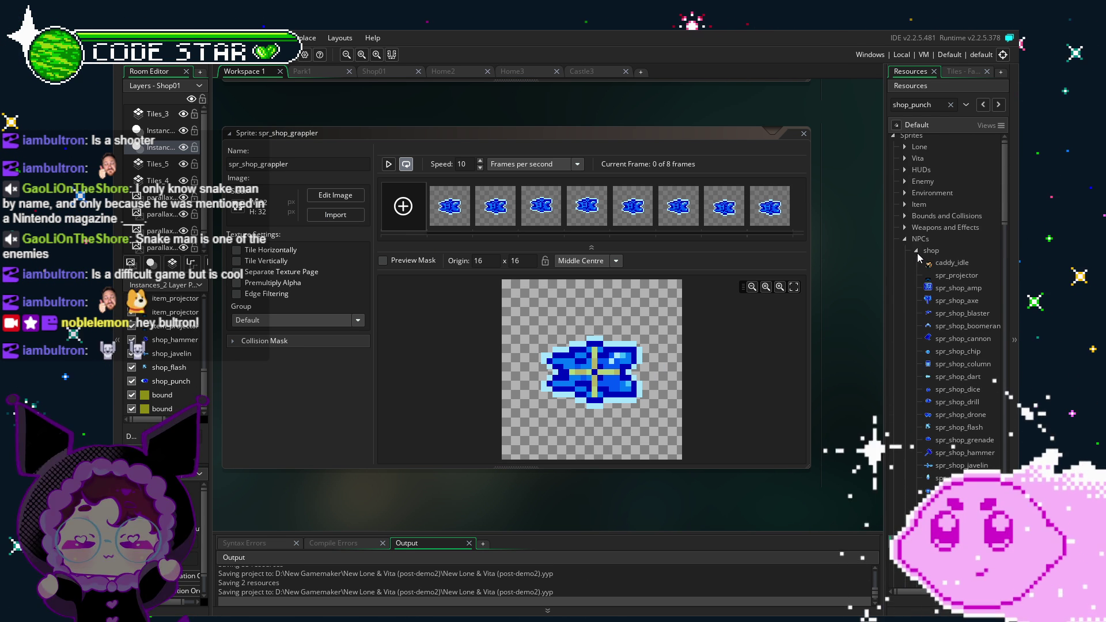
- Collapse the shop and NPCs sprite folders while repositioning the sprite editor in the workspace
{"action": "left_click", "coordinate": [916, 251]}
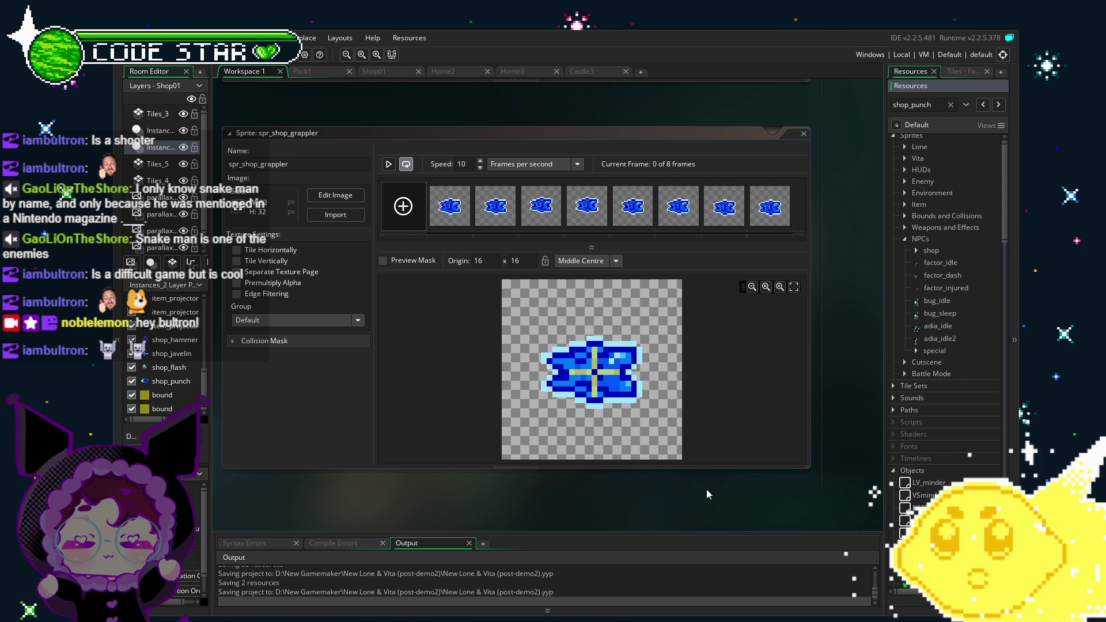
{"action": "scroll", "coordinate": [662, 498], "scroll_direction": "right", "scroll_amount": 1}
{"action": "left_click_drag", "start_coordinate": [616, 504], "coordinate": [652, 496]}
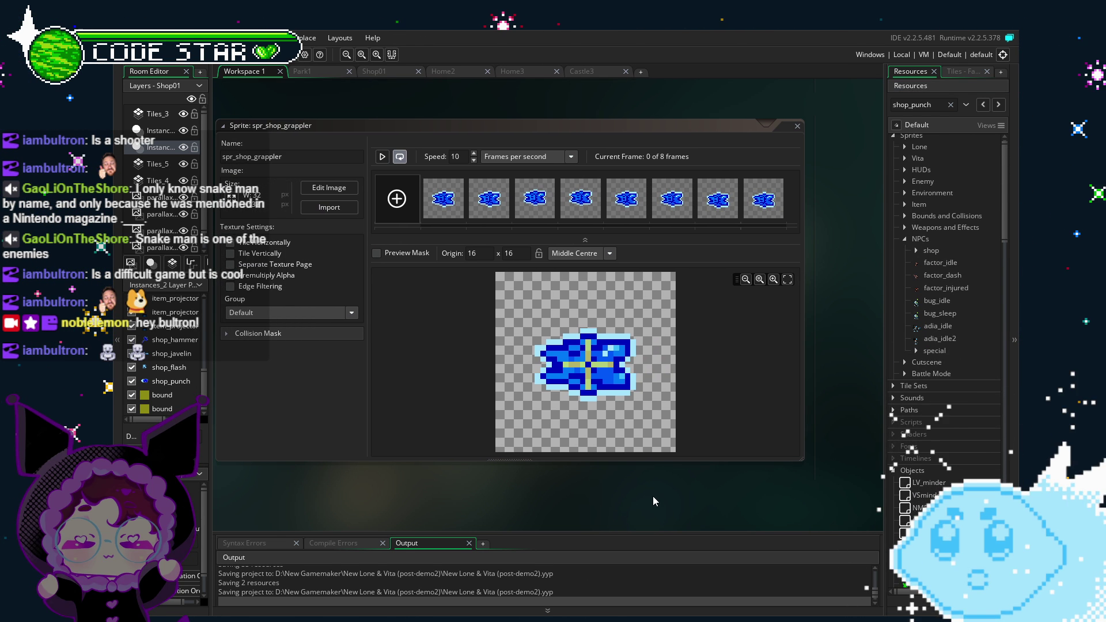
{"action": "left_click", "coordinate": [904, 239]}
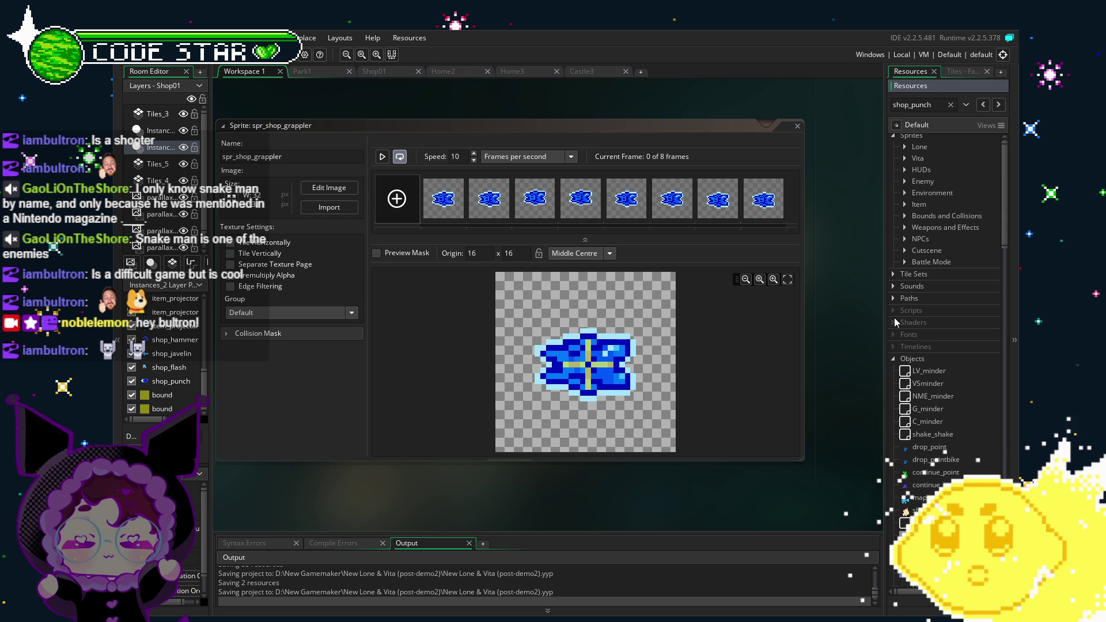
{"action": "scroll", "coordinate": [918, 413], "scroll_direction": "up", "scroll_amount": 1}
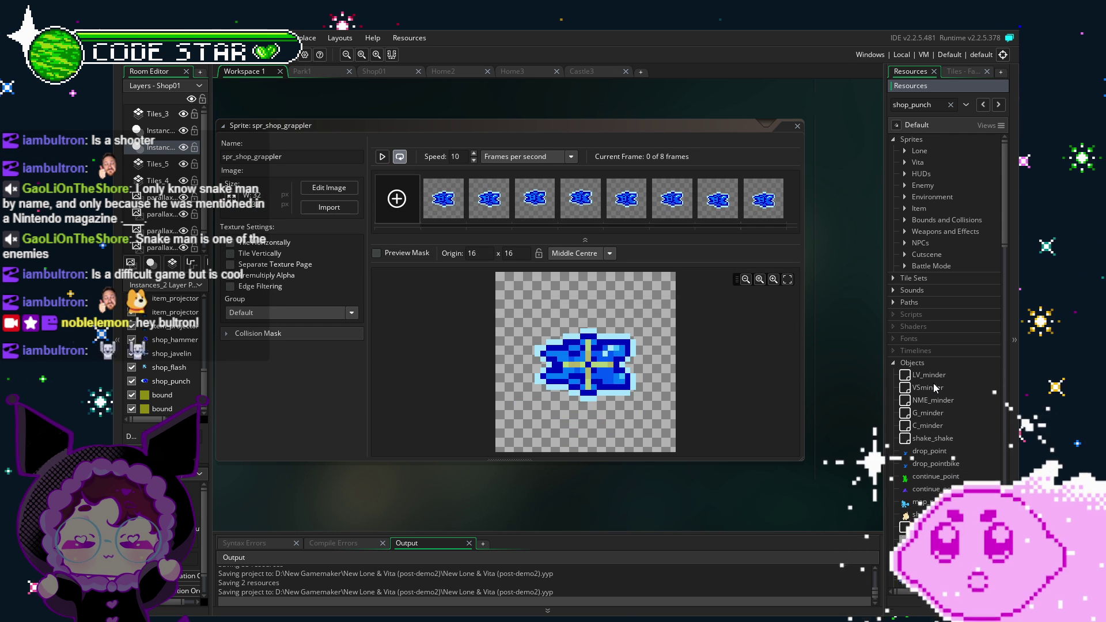
{"action": "left_click_drag", "start_coordinate": [553, 509], "coordinate": [575, 501]}
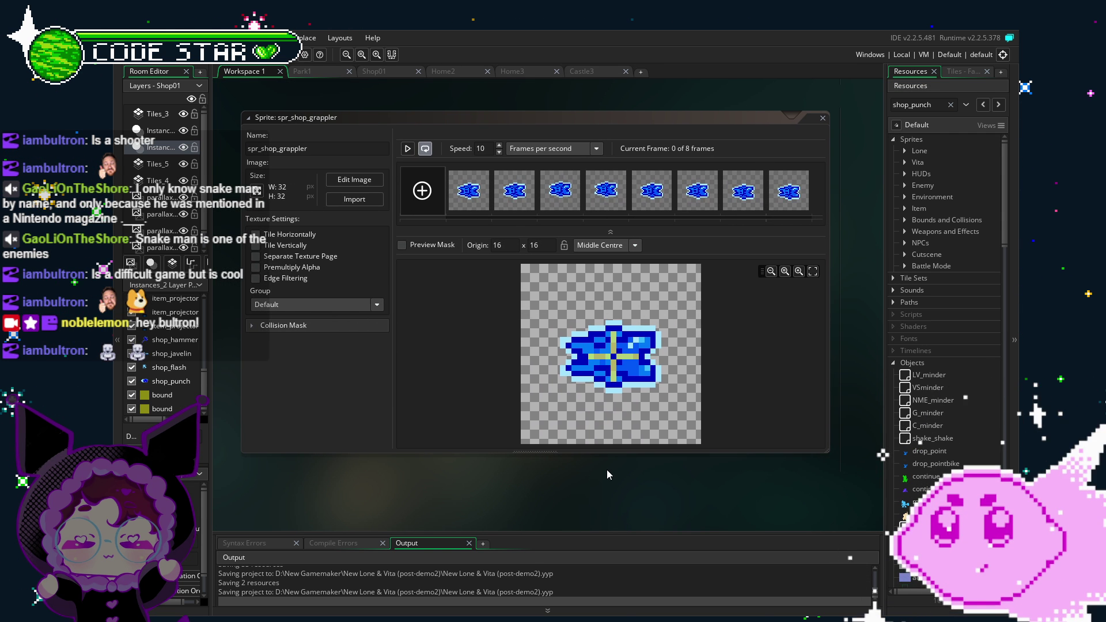
{"action": "left_click_drag", "start_coordinate": [607, 469], "coordinate": [587, 470]}
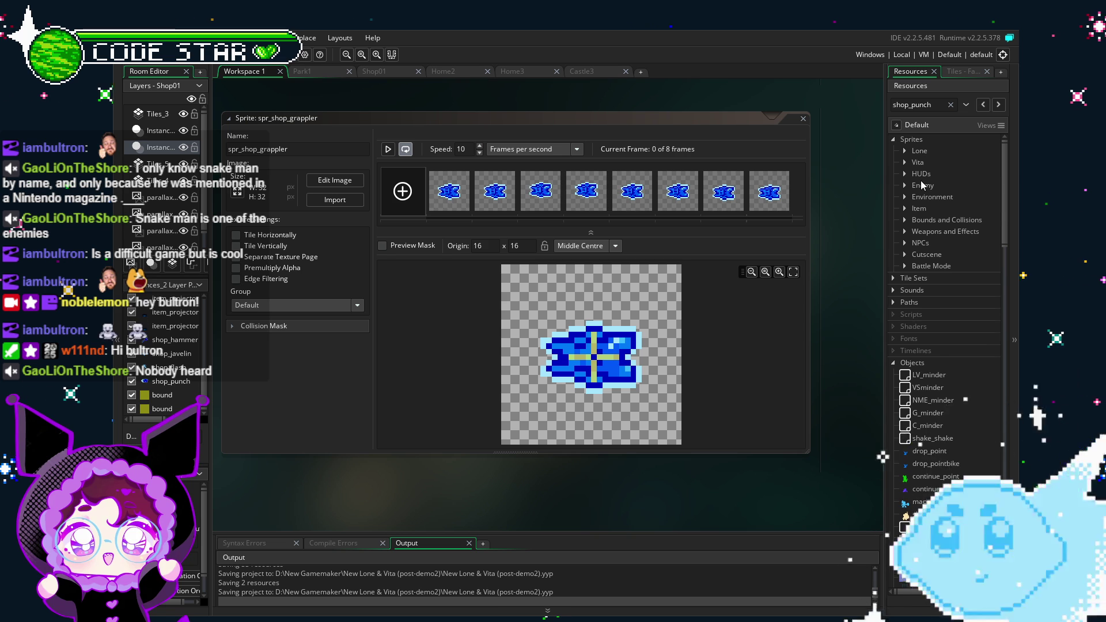
- Scroll to Objects > NPCs > SHOP and select shop_boomerang, then shop_hammer
{"action": "scroll", "coordinate": [921, 184], "scroll_direction": "down", "scroll_amount": 4}
{"action": "scroll", "coordinate": [920, 181], "scroll_direction": "down", "scroll_amount": 8}
{"action": "scroll", "coordinate": [922, 184], "scroll_direction": "down", "scroll_amount": 1}
{"action": "left_click", "coordinate": [956, 309]}
{"action": "left_click", "coordinate": [957, 333]}
- Duplicate shop_punch with Ctrl+D and rename the copy shop_driver
{"action": "left_click", "coordinate": [953, 372]}
{"action": "key", "text": "ctrl+d"}
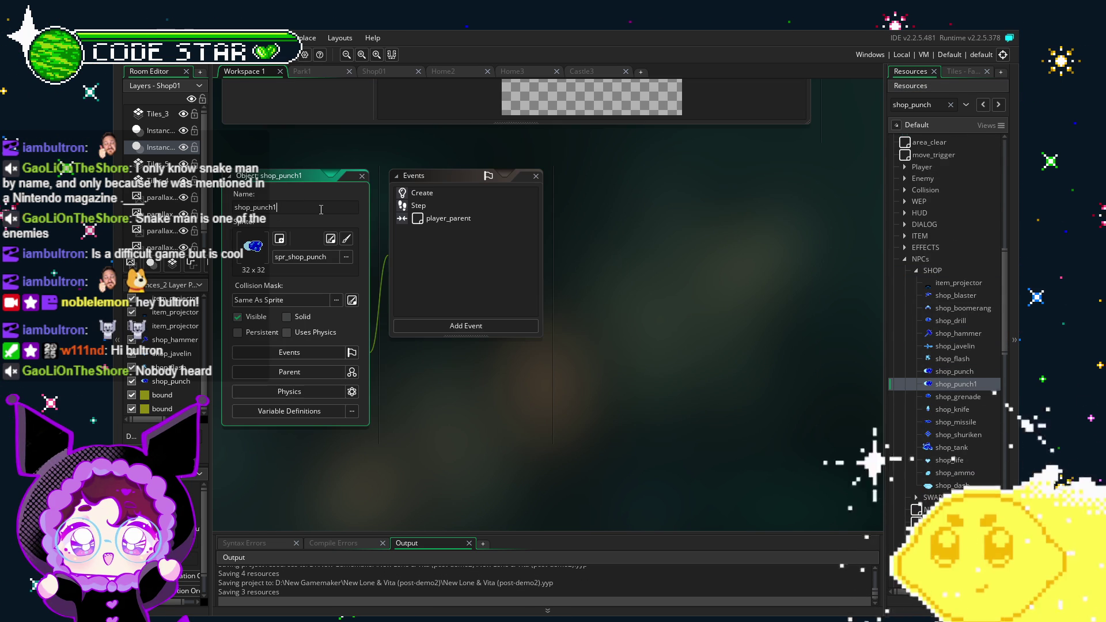
{"action": "double_click", "coordinate": [254, 207]}
{"action": "type", "text": "shop_driver"}
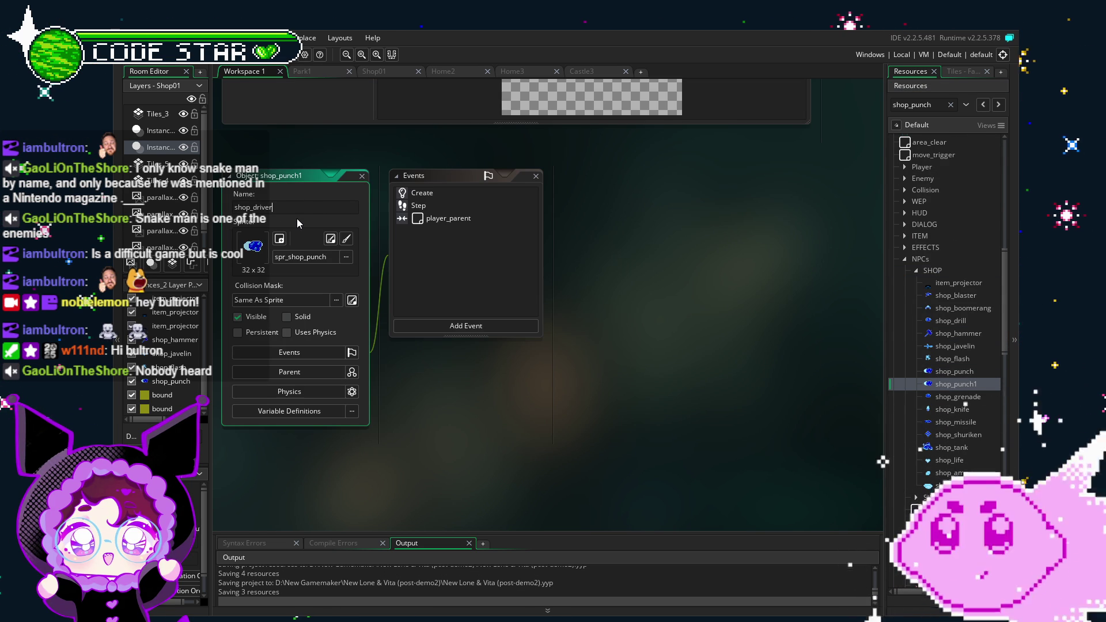
{"action": "key", "text": "Return"}
- Move shop_driver just below shop_drill and open its Create event code
{"action": "left_click_drag", "start_coordinate": [952, 321], "coordinate": [962, 327]}
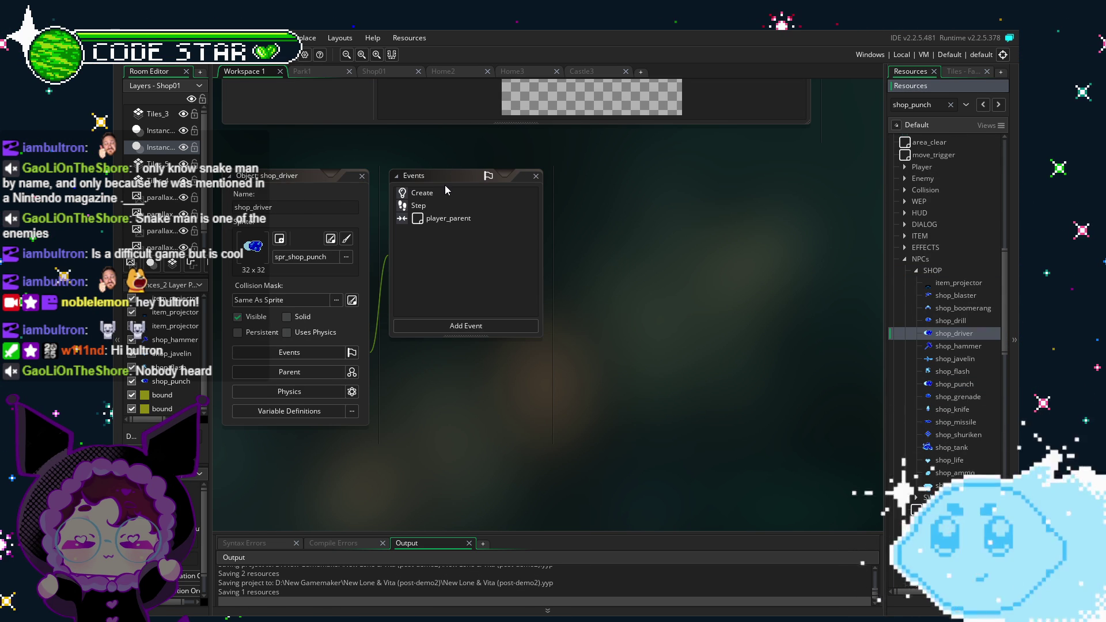
{"action": "left_click", "coordinate": [447, 193]}
{"action": "double_click", "coordinate": [447, 191]}
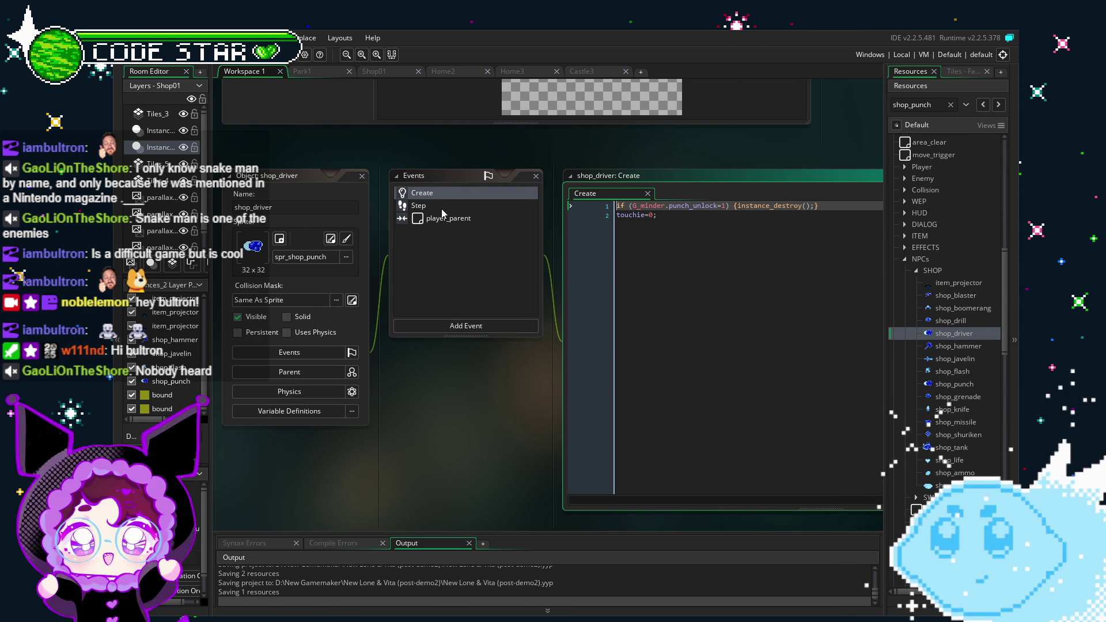
- Assign the spr_shop_driver sprite from the NPCs > shop folder to shop_driver
{"action": "left_click", "coordinate": [513, 303]}
{"action": "left_click", "coordinate": [305, 257]}
{"action": "double_click", "coordinate": [413, 324]}
{"action": "left_click", "coordinate": [398, 285]}
{"action": "double_click", "coordinate": [528, 322]}
{"action": "double_click", "coordinate": [452, 288]}
{"action": "scroll", "coordinate": [495, 345], "scroll_direction": "down", "scroll_amount": 2}
{"action": "scroll", "coordinate": [499, 351], "scroll_direction": "up", "scroll_amount": 2}
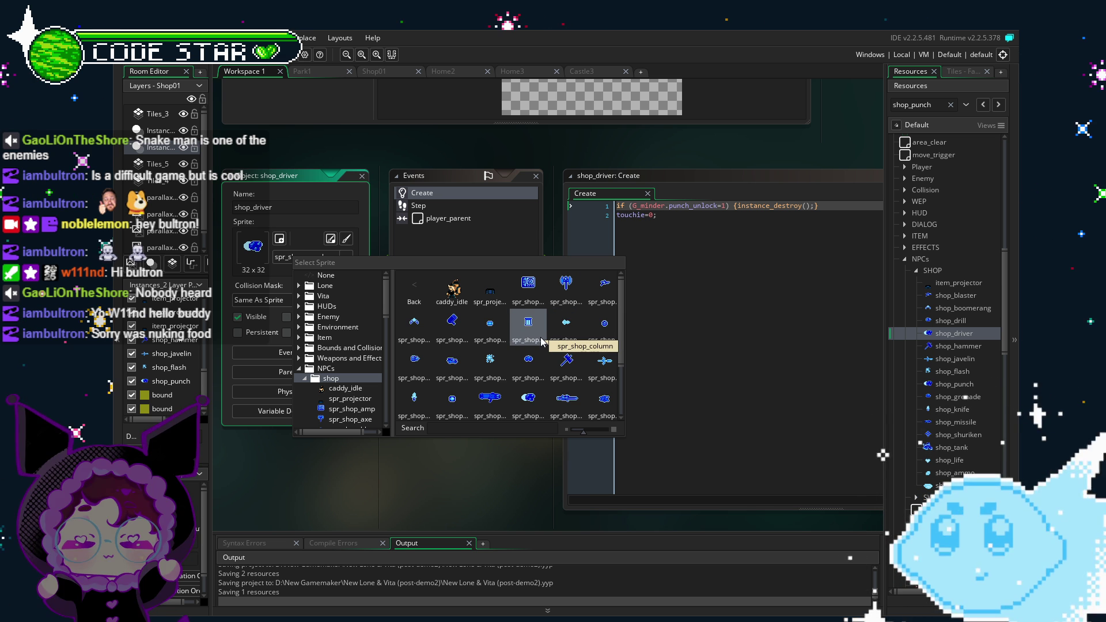
{"action": "scroll", "coordinate": [614, 371], "scroll_direction": "down", "scroll_amount": 1}
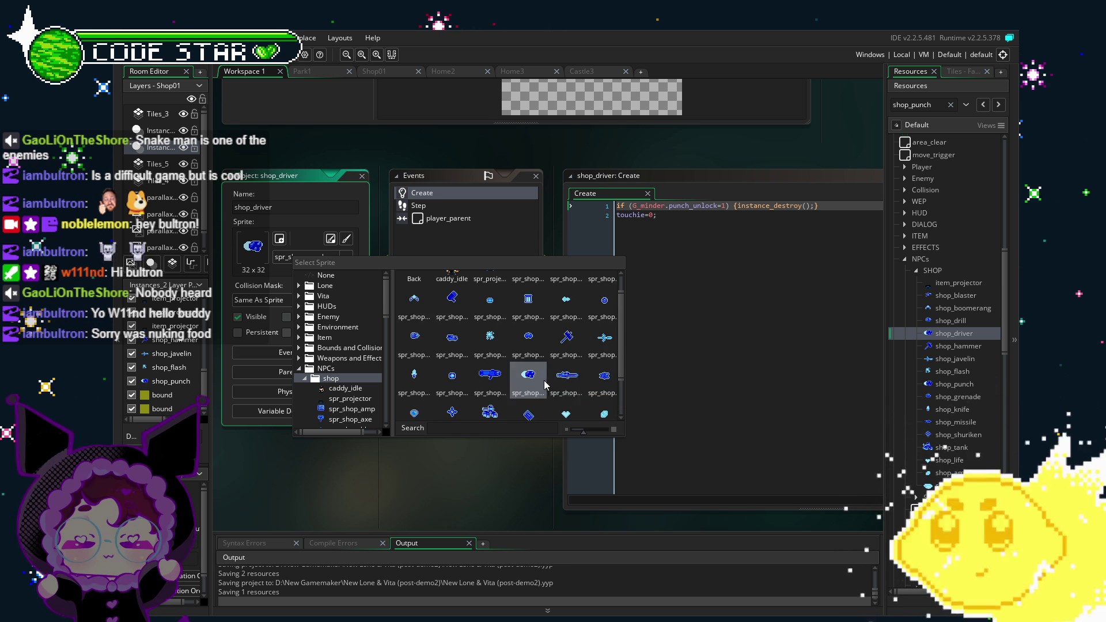
{"action": "left_click", "coordinate": [556, 384]}
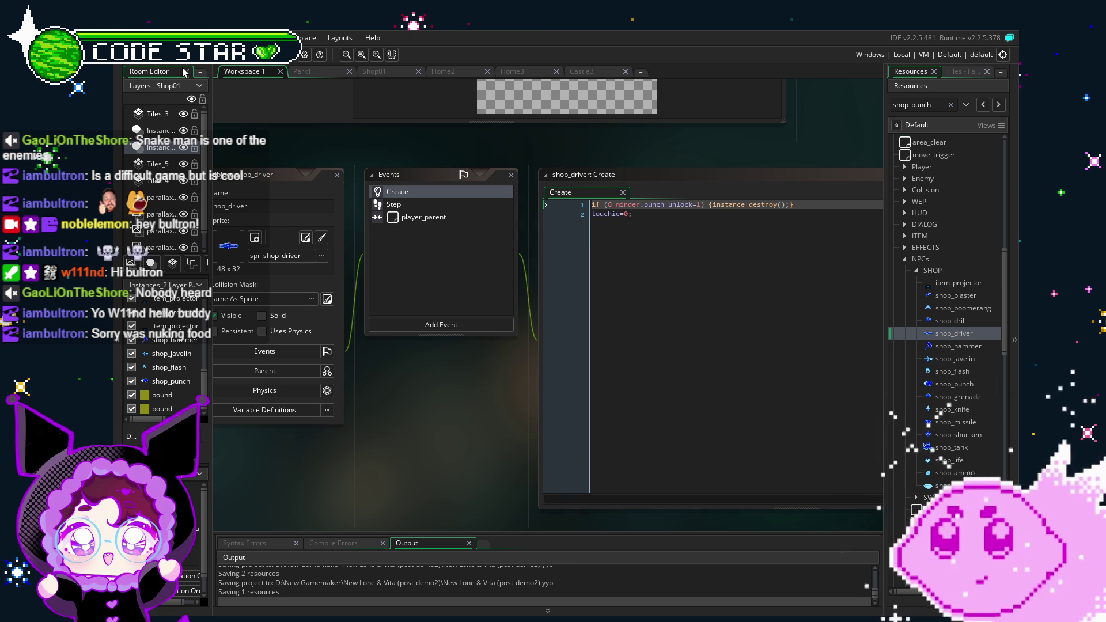
- Review shop_driver's player_parent collision and Create event code
{"action": "left_click", "coordinate": [406, 214]}
{"action": "left_click", "coordinate": [406, 207]}
{"action": "left_click", "coordinate": [397, 193]}
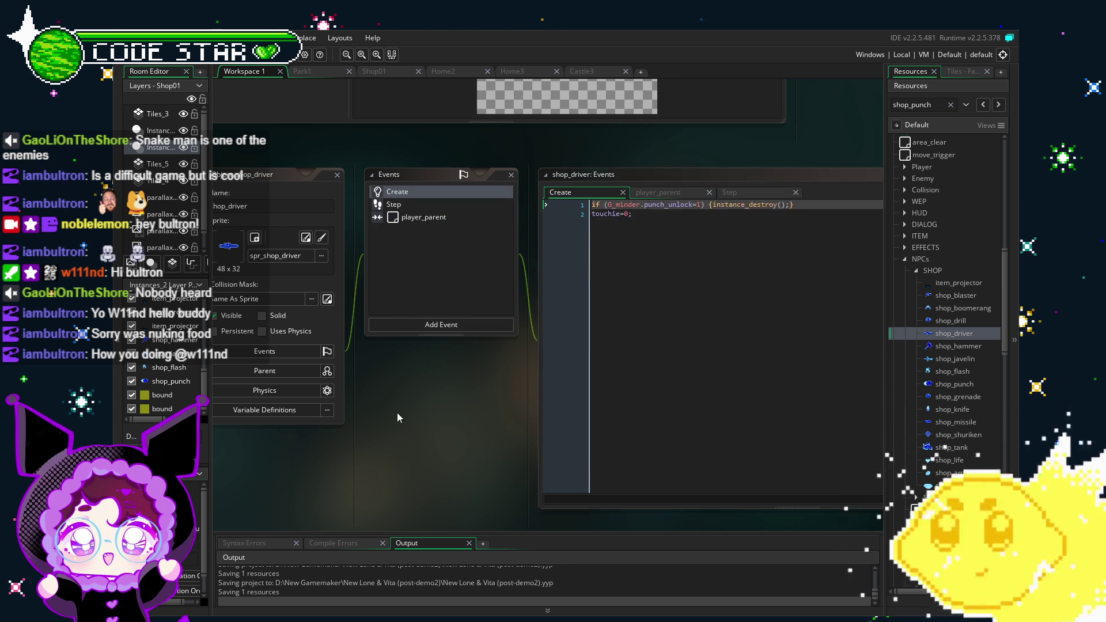
{"action": "left_click_drag", "start_coordinate": [399, 413], "coordinate": [456, 412]}
- Duplicate shop_driver into shop_driver1 and browse the Weapons and Item sprite folders
{"action": "right_click", "coordinate": [940, 336]}
{"action": "left_click", "coordinate": [831, 431]}
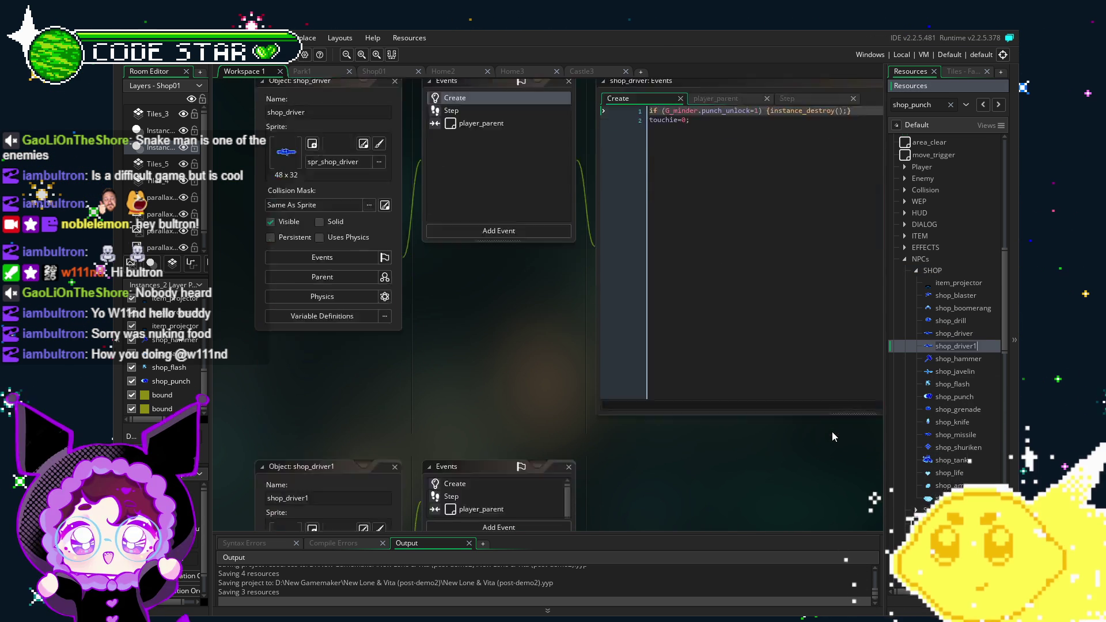
{"action": "left_click", "coordinate": [339, 257]}
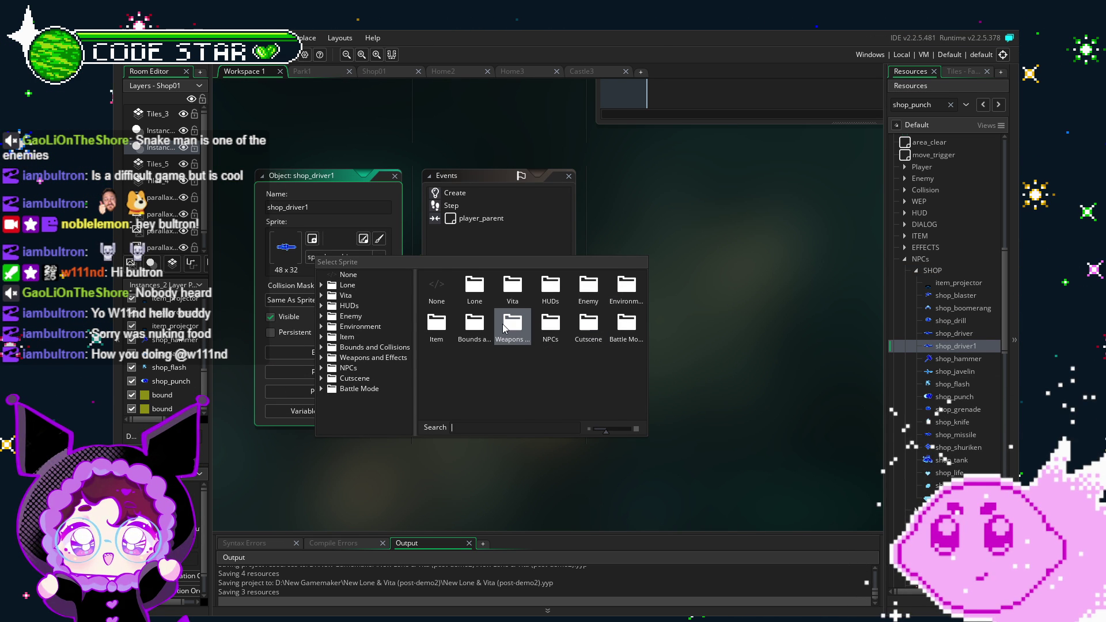
{"action": "double_click", "coordinate": [503, 328]}
{"action": "double_click", "coordinate": [421, 283]}
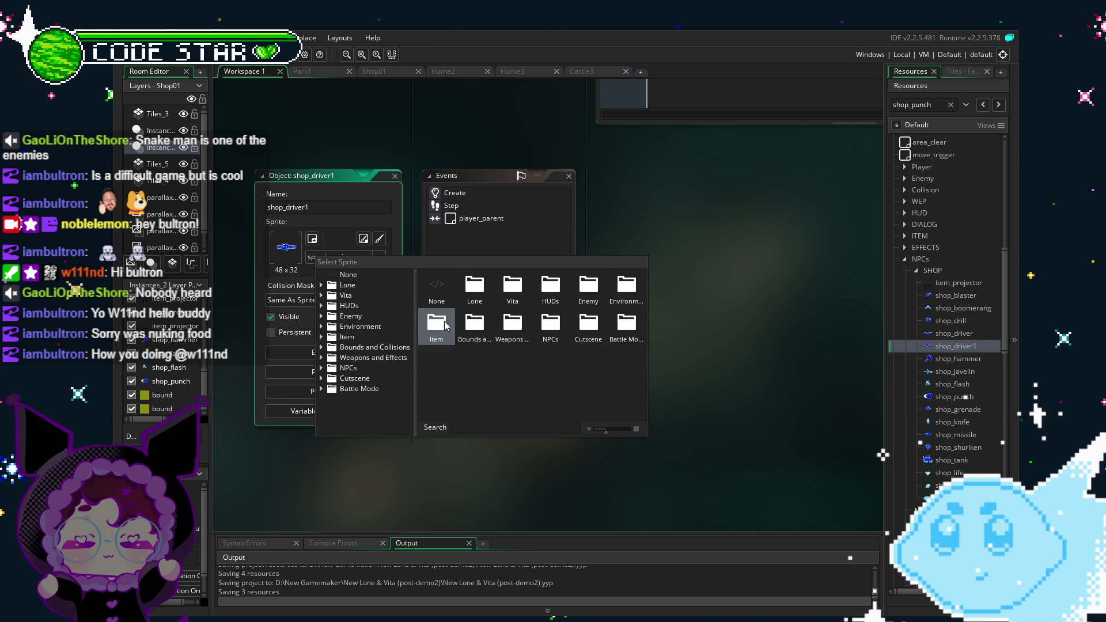
{"action": "double_click", "coordinate": [445, 326]}
{"action": "scroll", "coordinate": [526, 350], "scroll_direction": "up", "scroll_amount": 1}
{"action": "double_click", "coordinate": [436, 284]}
- Open the NPCs shop sprite folder and assign spr_shop_grappler to the copy
{"action": "double_click", "coordinate": [551, 323]}
{"action": "double_click", "coordinate": [474, 285]}
{"action": "scroll", "coordinate": [500, 398], "scroll_direction": "down", "scroll_amount": 2}
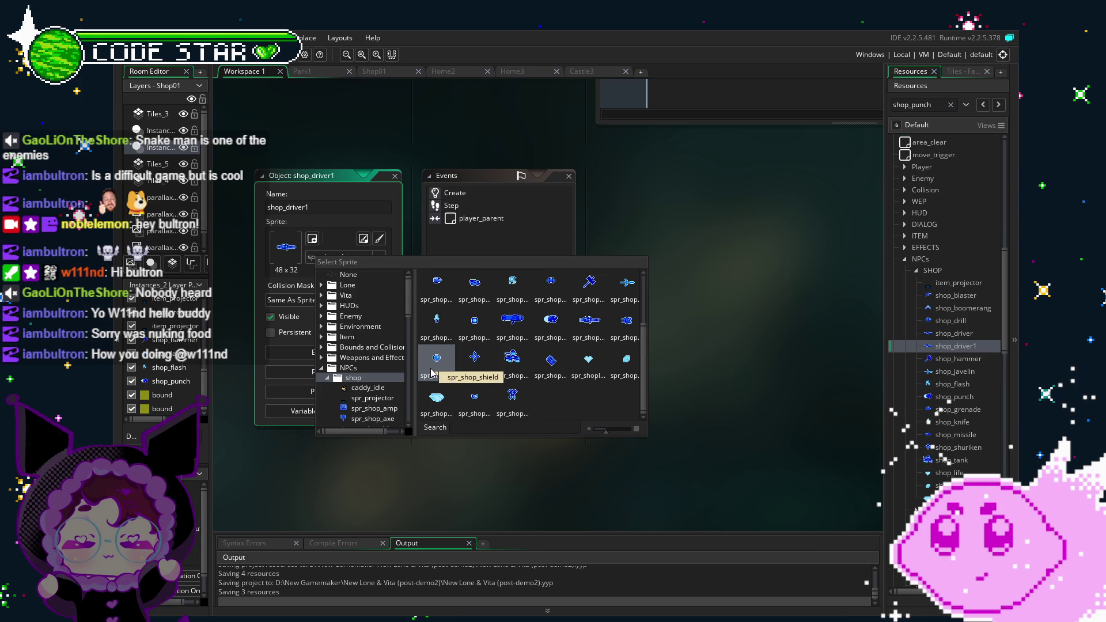
{"action": "scroll", "coordinate": [556, 350], "scroll_direction": "up", "scroll_amount": 1}
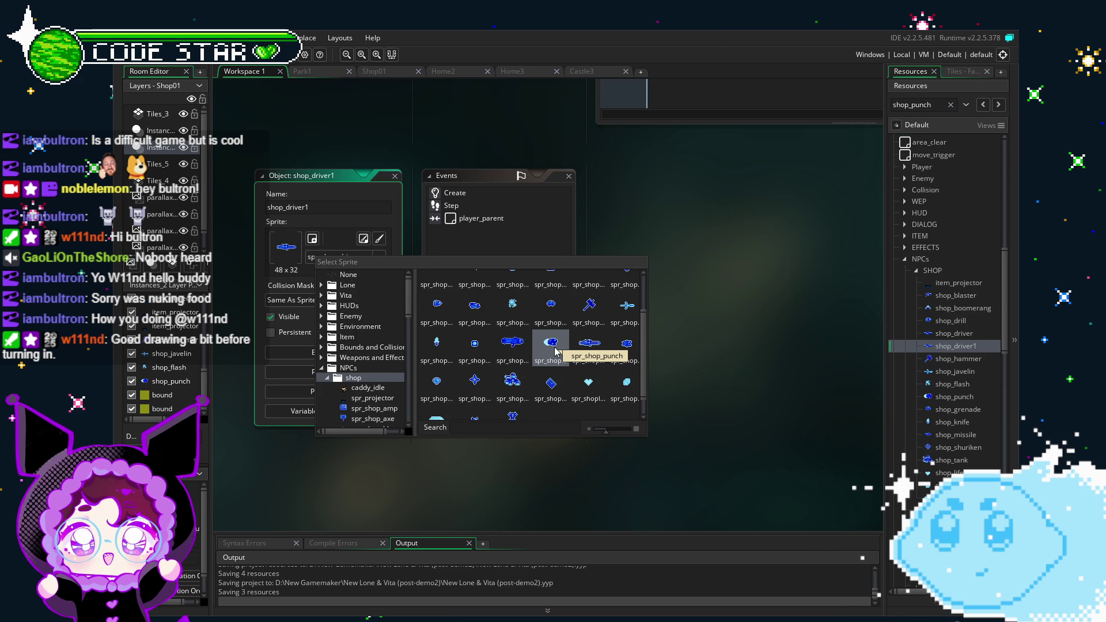
{"action": "scroll", "coordinate": [527, 371], "scroll_direction": "down", "scroll_amount": 1}
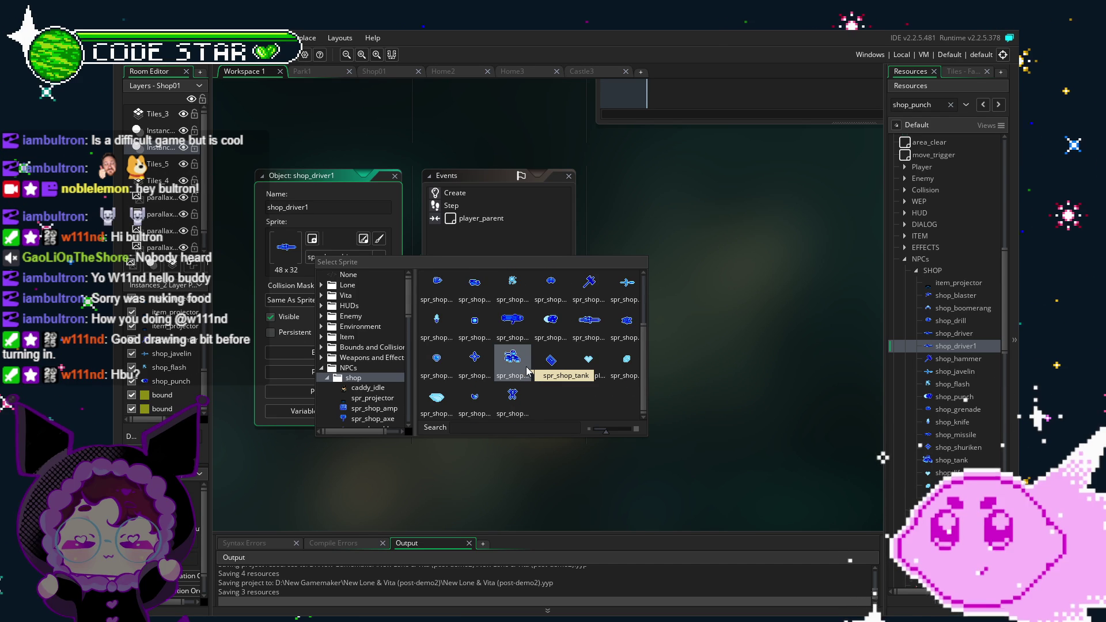
{"action": "scroll", "coordinate": [590, 356], "scroll_direction": "up", "scroll_amount": 1}
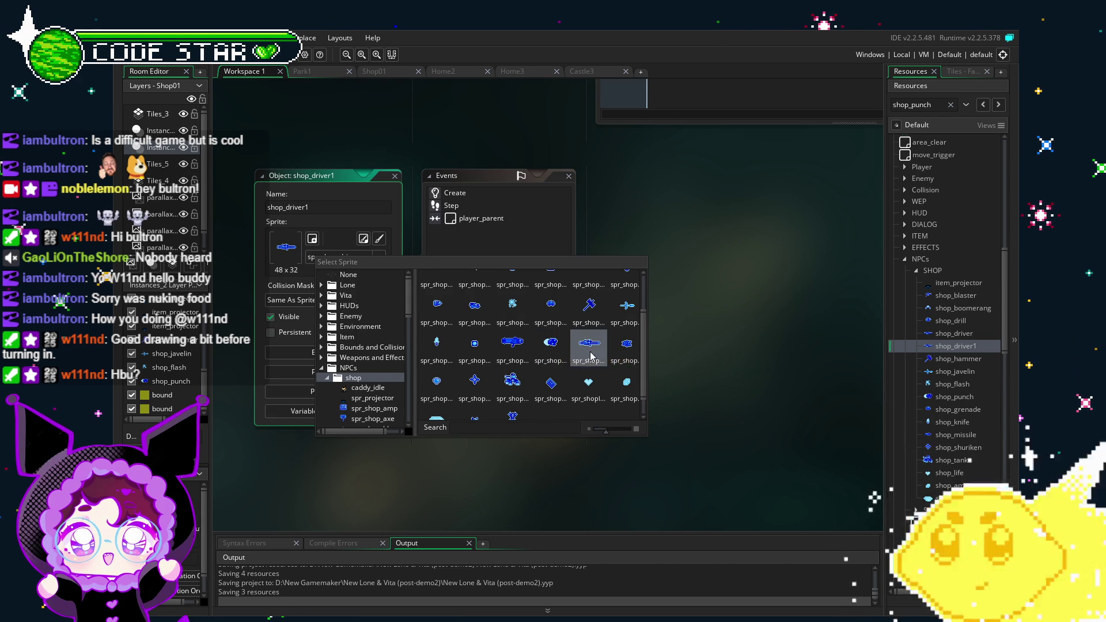
{"action": "left_click", "coordinate": [614, 349]}
- Rename shop_driver1 to shop_grappler and open its player_parent collision event code
{"action": "double_click", "coordinate": [303, 207]}
{"action": "type", "text": "shop_grao"}
{"action": "key", "text": "BackSpace"}
{"action": "type", "text": "ppler"}
{"action": "key", "text": "Return"}
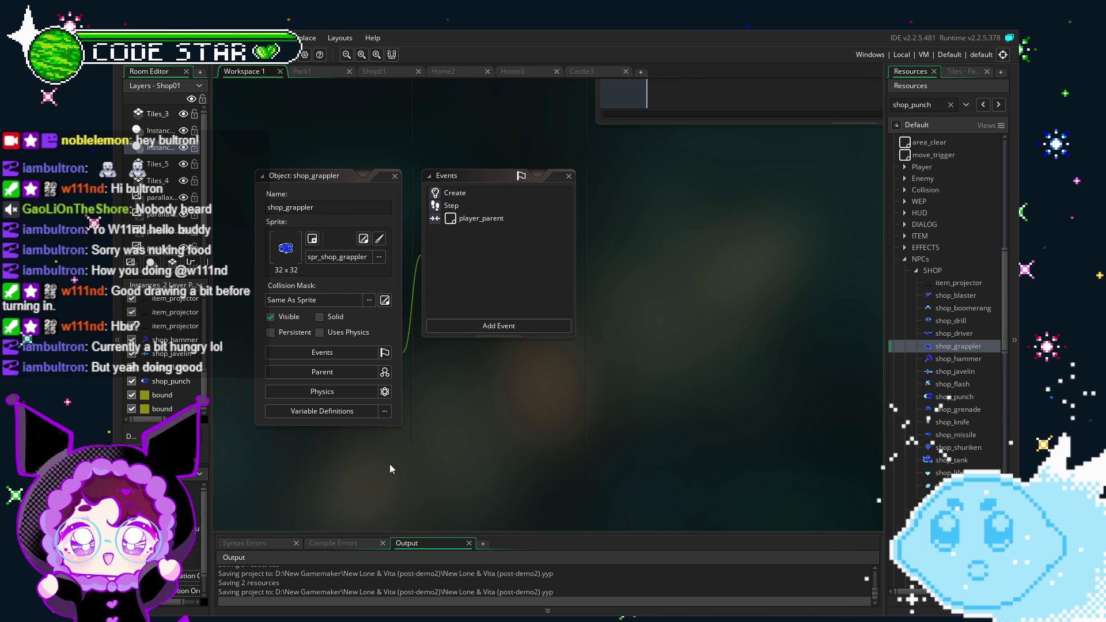
{"action": "left_click", "coordinate": [390, 242]}
{"action": "double_click", "coordinate": [389, 242]}
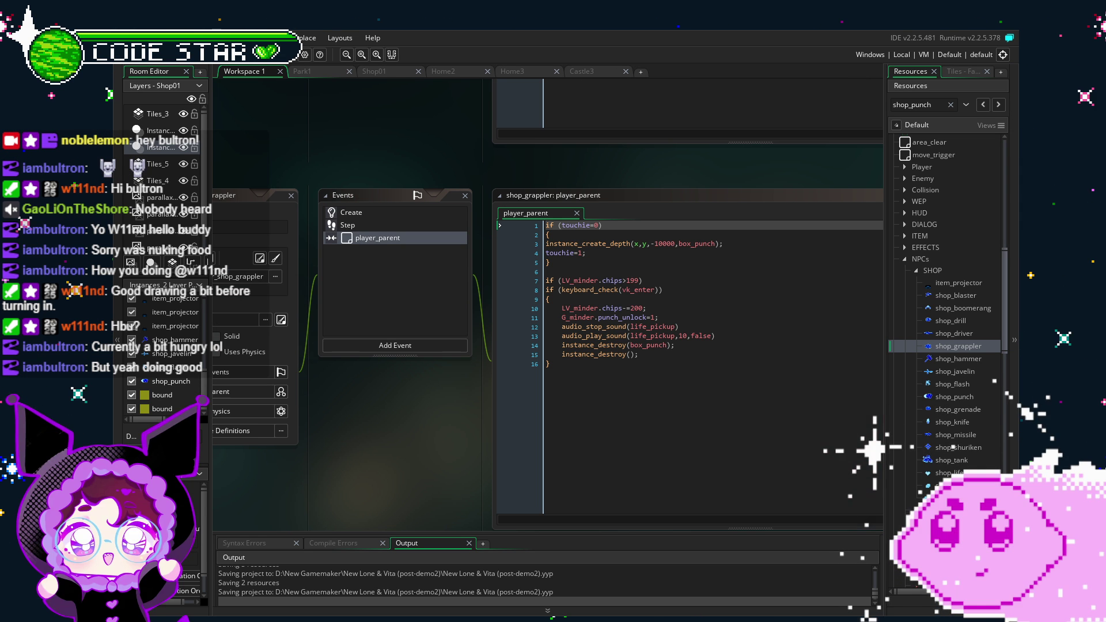